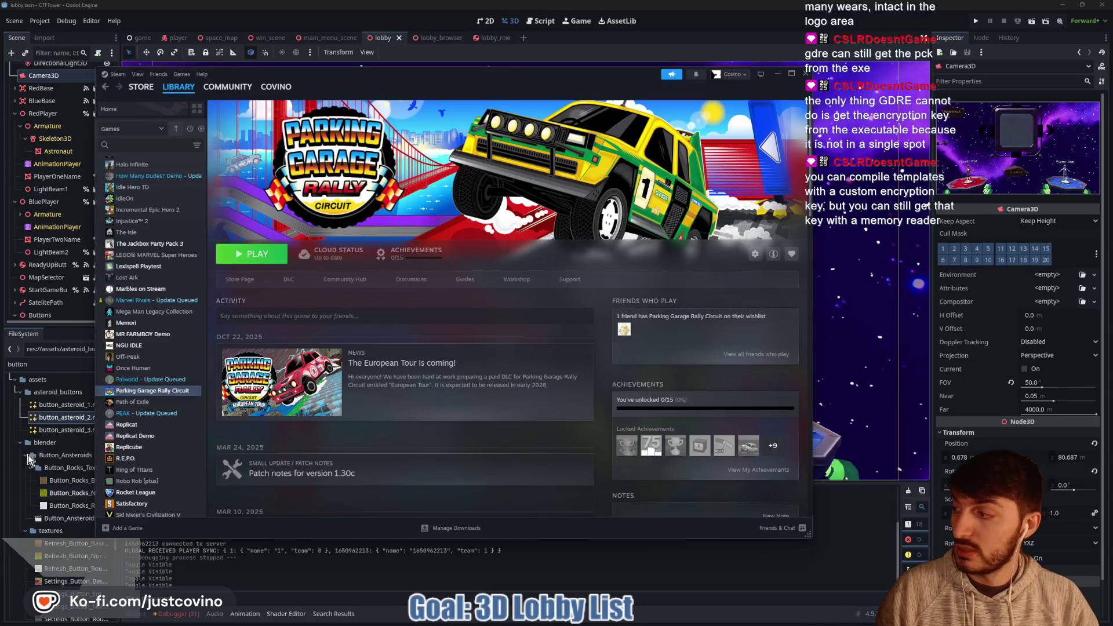
Bring Godot in front of Steam, collapse the Buttons node and select the Lobby root node
{"action": "left_click", "coordinate": [712, 55]}
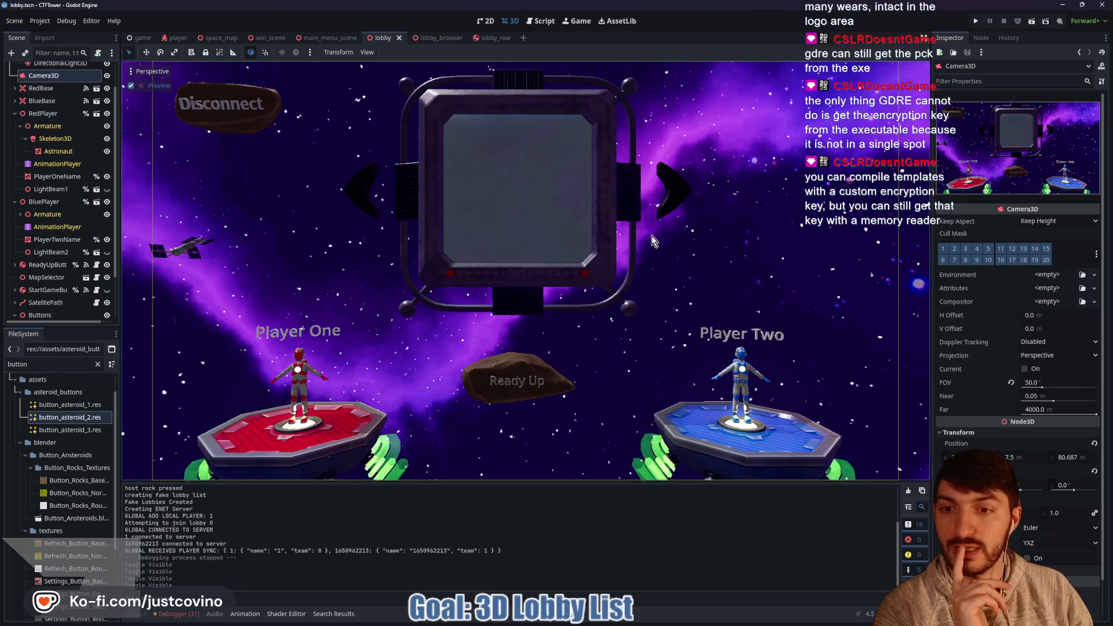
{"action": "scroll", "coordinate": [72, 253], "scroll_direction": "down", "scroll_amount": 3}
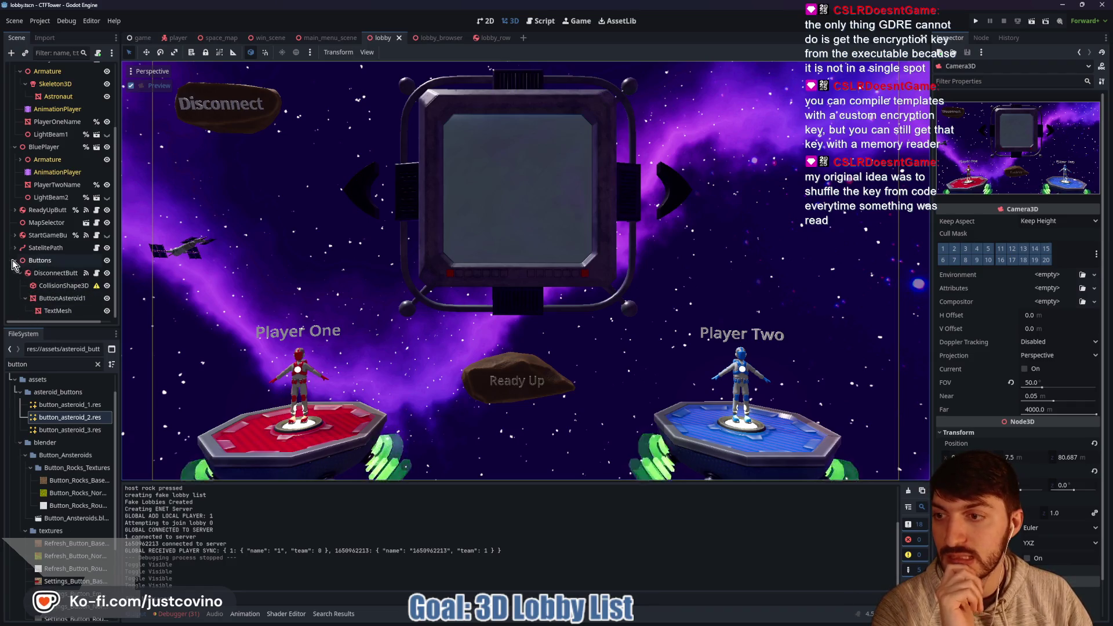
{"action": "left_click", "coordinate": [16, 260]}
{"action": "scroll", "coordinate": [56, 186], "scroll_direction": "up", "scroll_amount": 2}
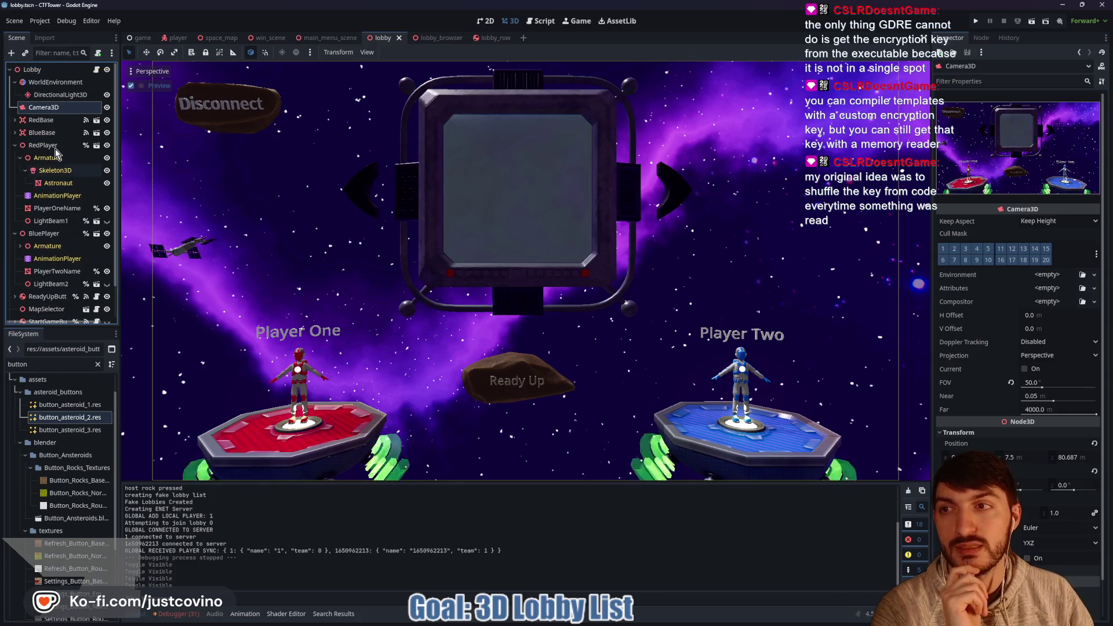
{"action": "left_click", "coordinate": [44, 69]}
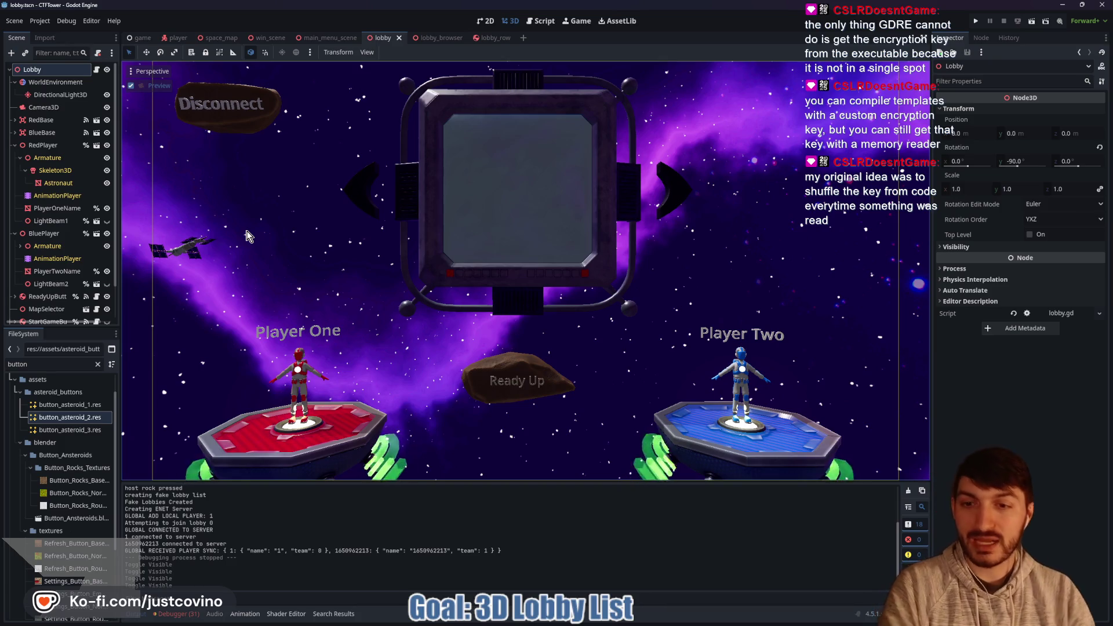
Add a Node3D child under Lobby and rename it LobbyCustomizations
{"action": "left_click", "coordinate": [57, 71]}
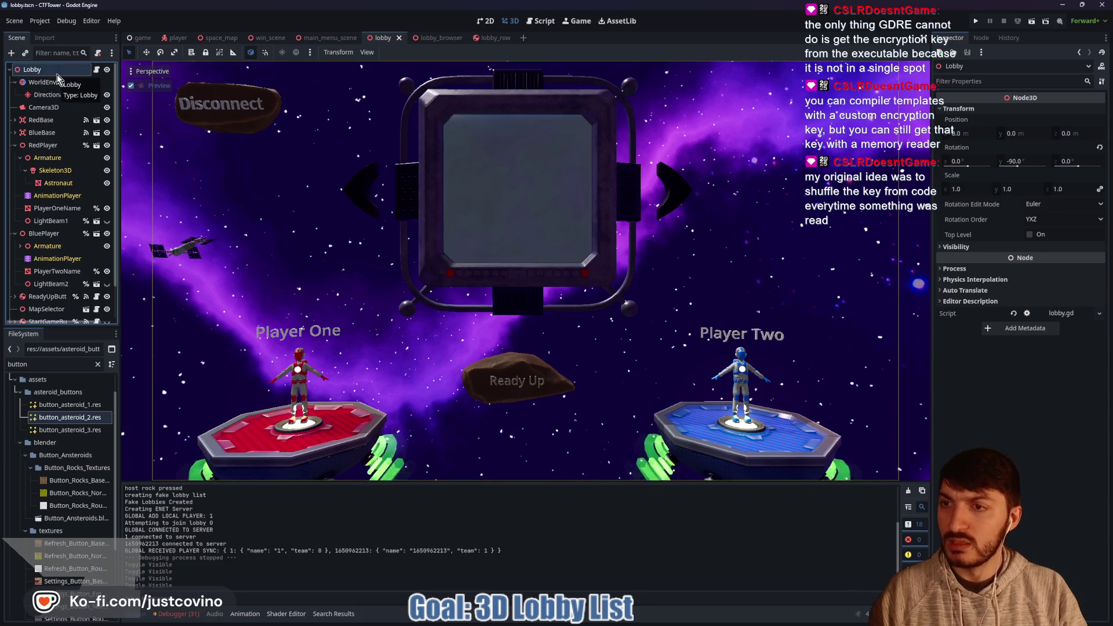
{"action": "key", "text": "ctrl+a"}
{"action": "type", "text": "node3d"}
{"action": "key", "text": "Return"}
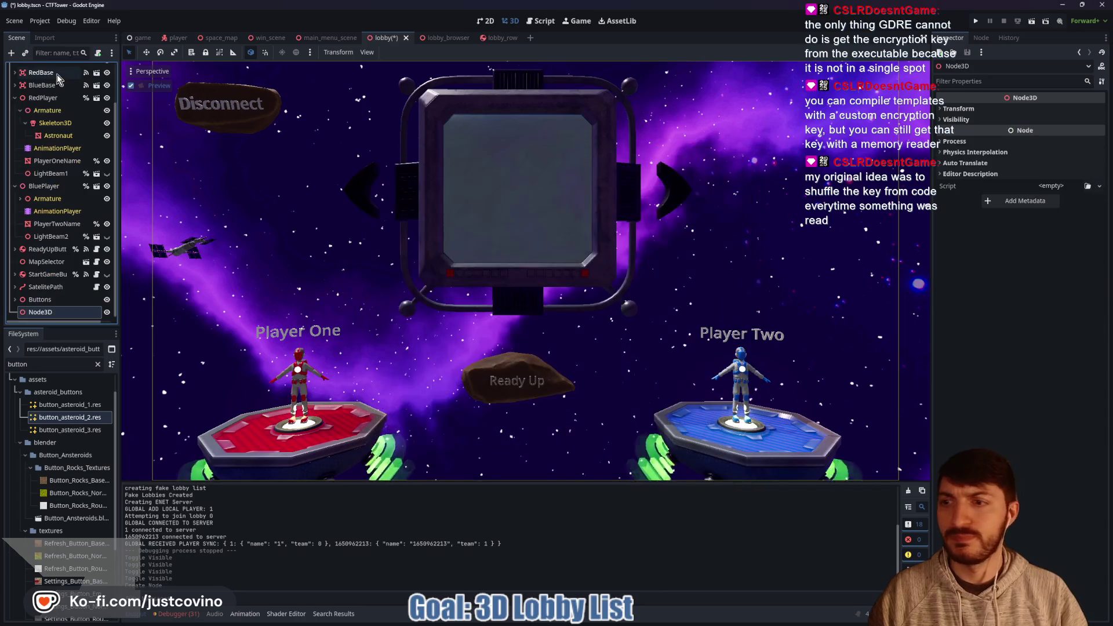
{"action": "double_click", "coordinate": [54, 311]}
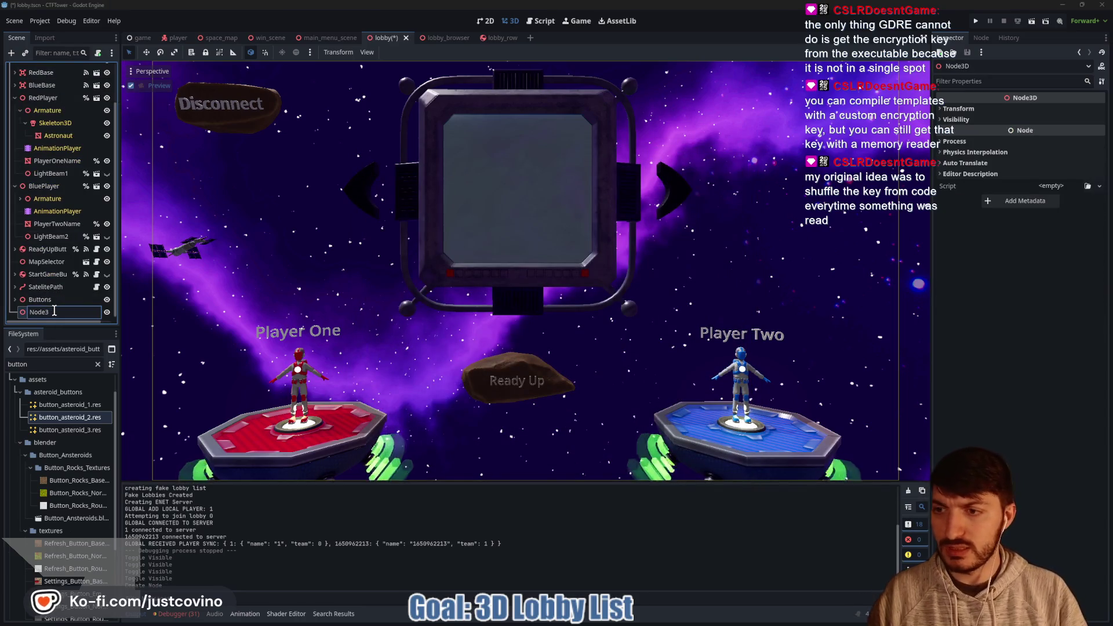
{"action": "key", "text": "BackSpace"}
{"action": "type", "text": "LobbyCustomiza"}
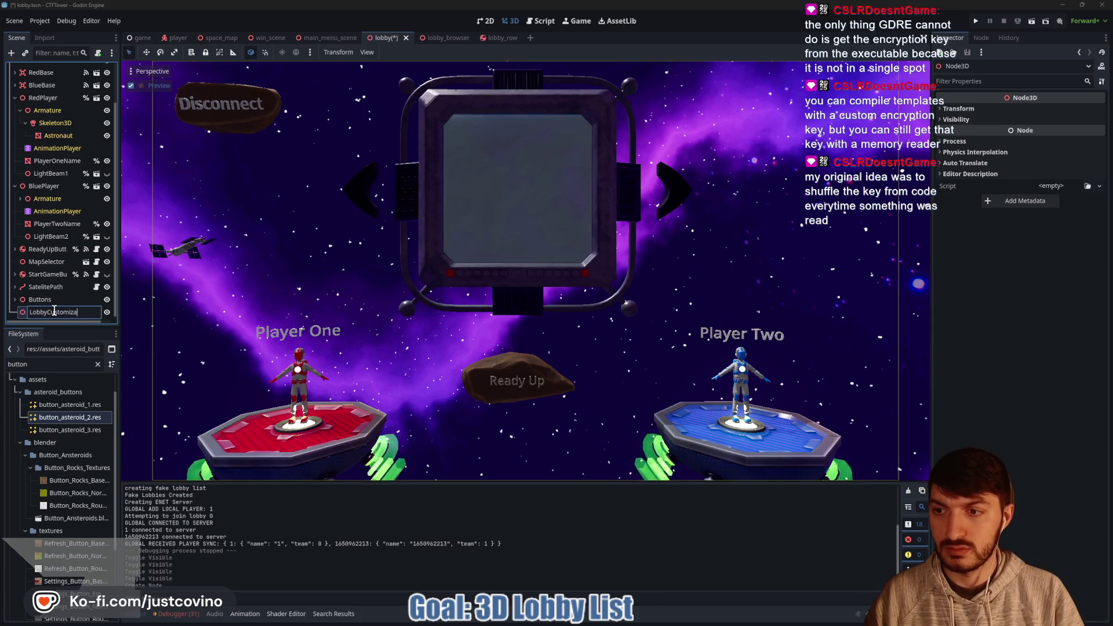
{"action": "type", "text": "tions"}
{"action": "key", "text": "Return"}
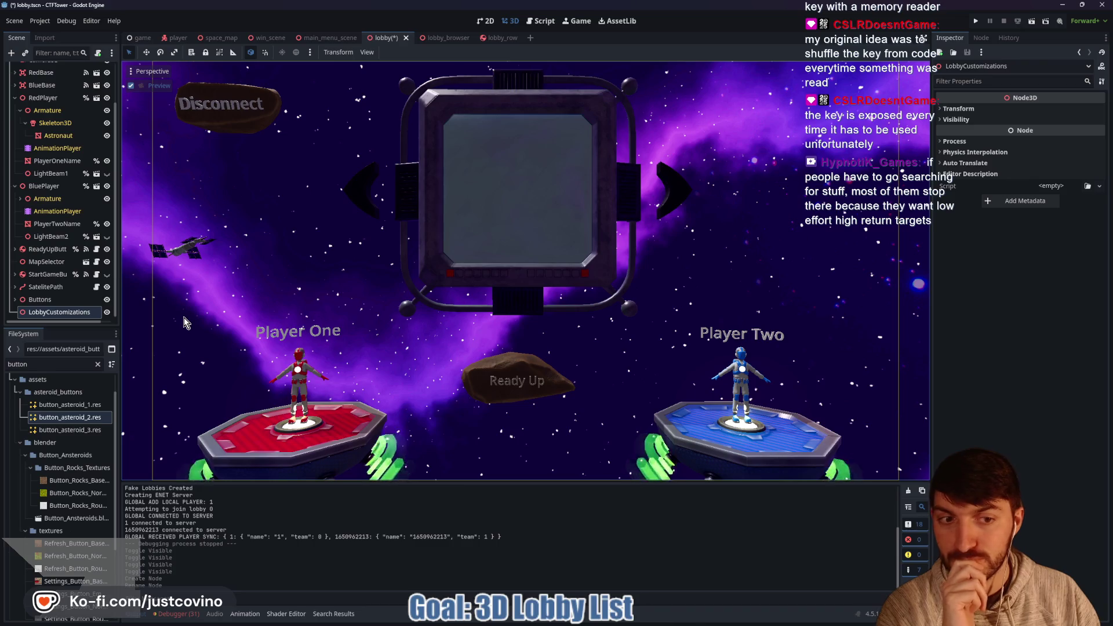
Save lobby.tscn with Ctrl+S to keep the new LobbyCustomizations node
{"action": "key", "text": "ctrl+s"}
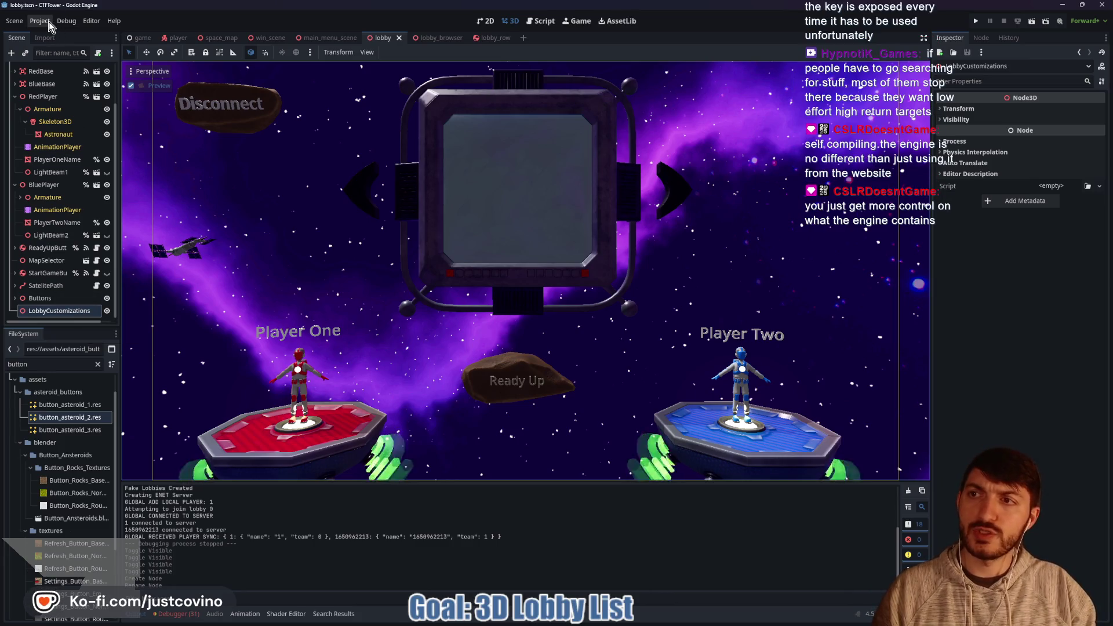
Open the Export dialog for the Windows preset, reposition it and browse its options
{"action": "left_click", "coordinate": [89, 22]}
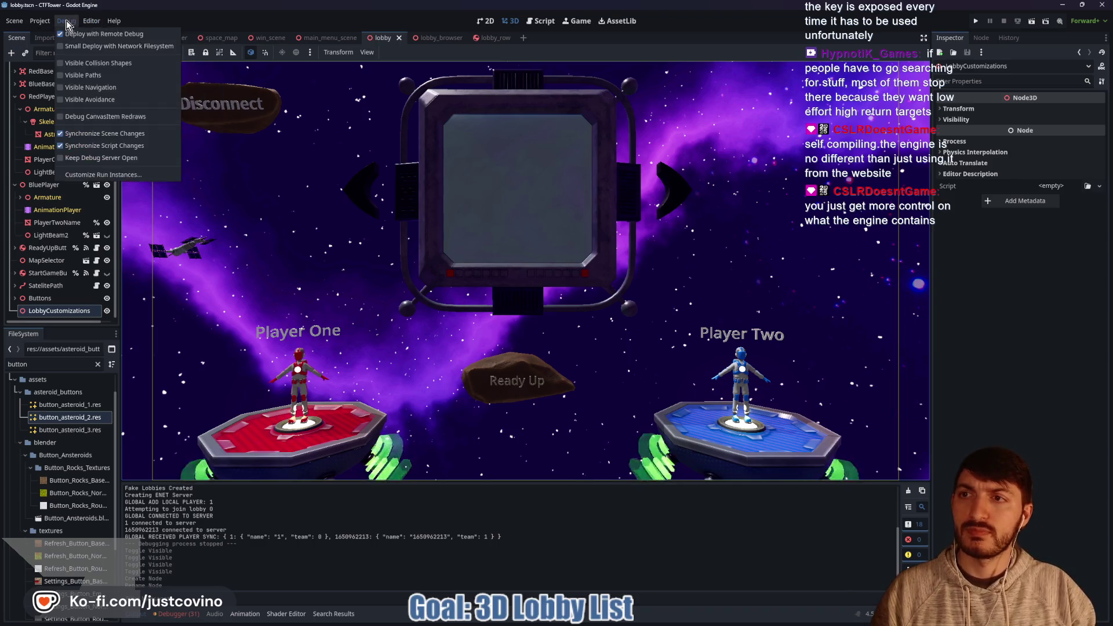
{"action": "left_click", "coordinate": [44, 17]}
{"action": "left_click", "coordinate": [61, 80]}
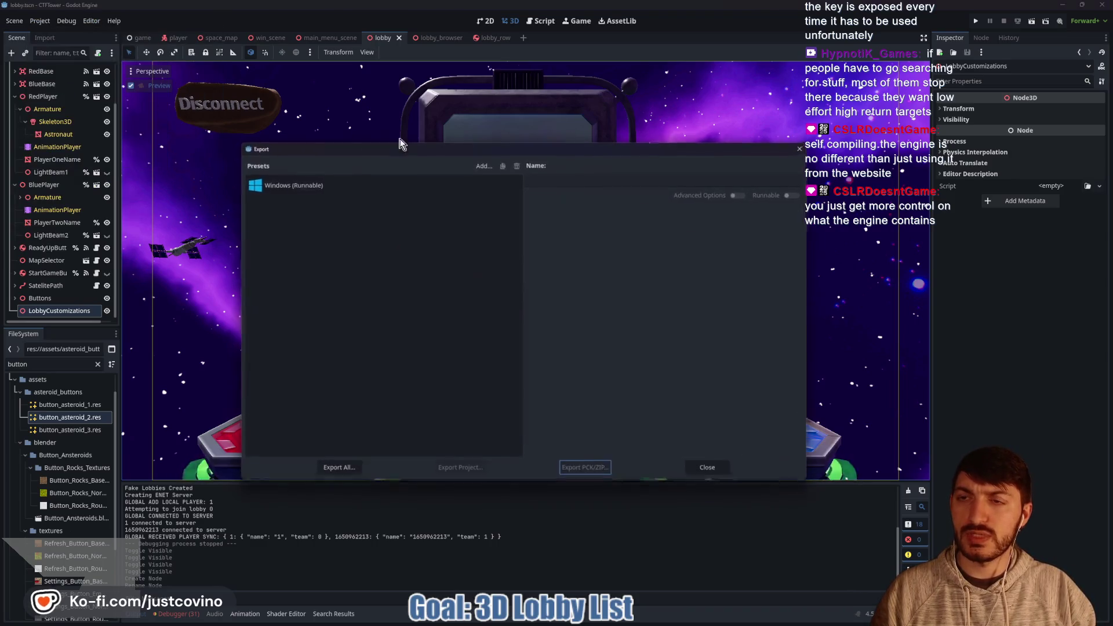
{"action": "left_click_drag", "start_coordinate": [637, 149], "coordinate": [504, 71]}
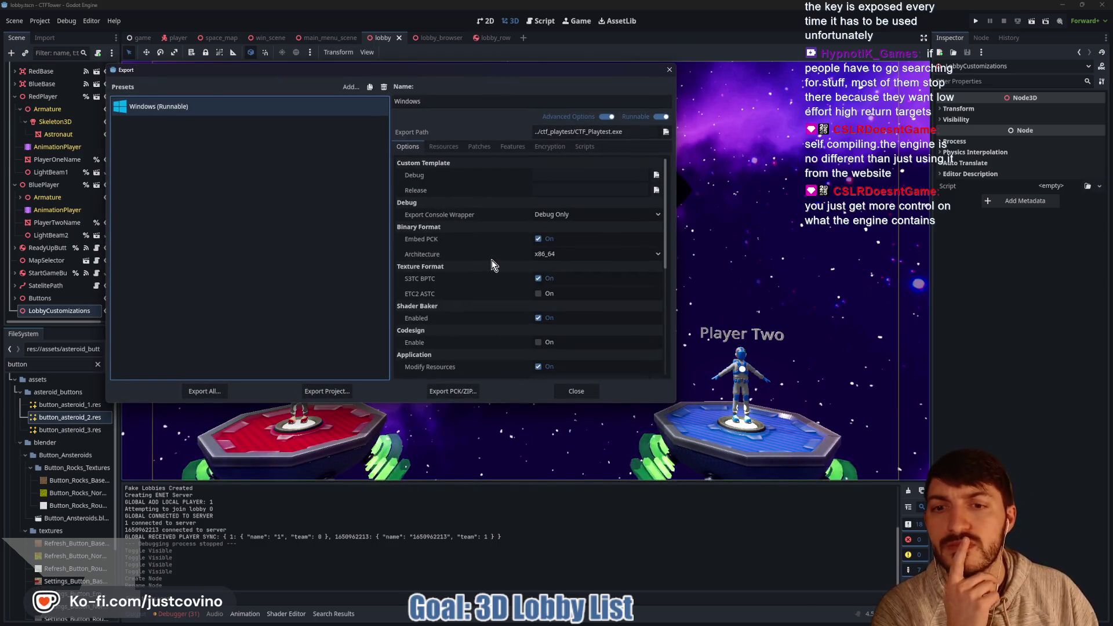
{"action": "scroll", "coordinate": [492, 263], "scroll_direction": "down", "scroll_amount": 2}
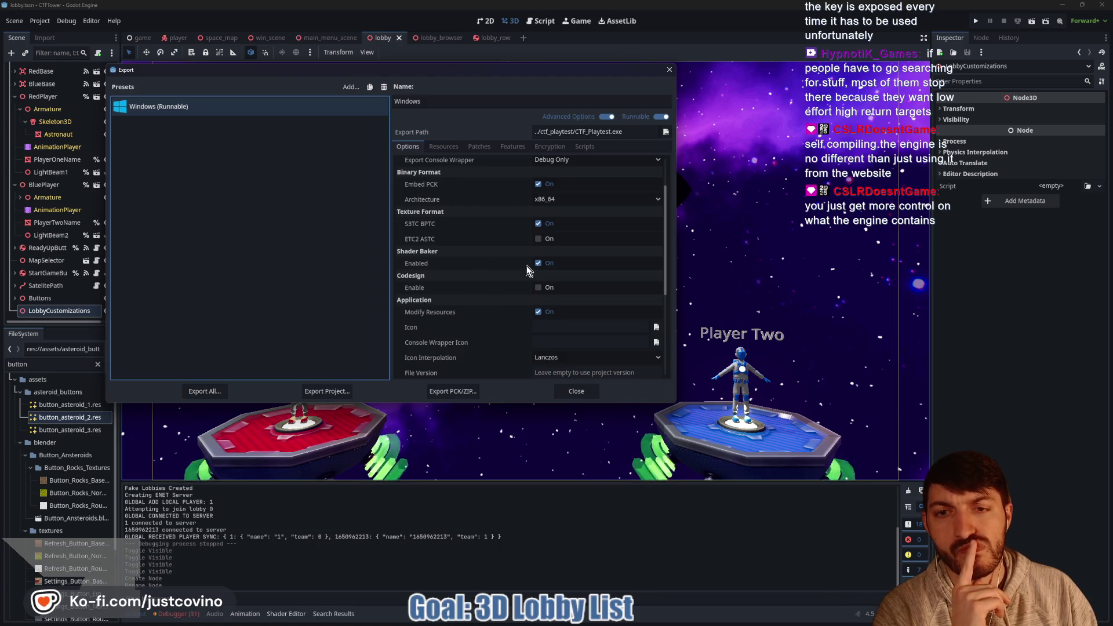
{"action": "scroll", "coordinate": [458, 300], "scroll_direction": "down", "scroll_amount": 3}
{"action": "scroll", "coordinate": [458, 300], "scroll_direction": "up", "scroll_amount": 5}
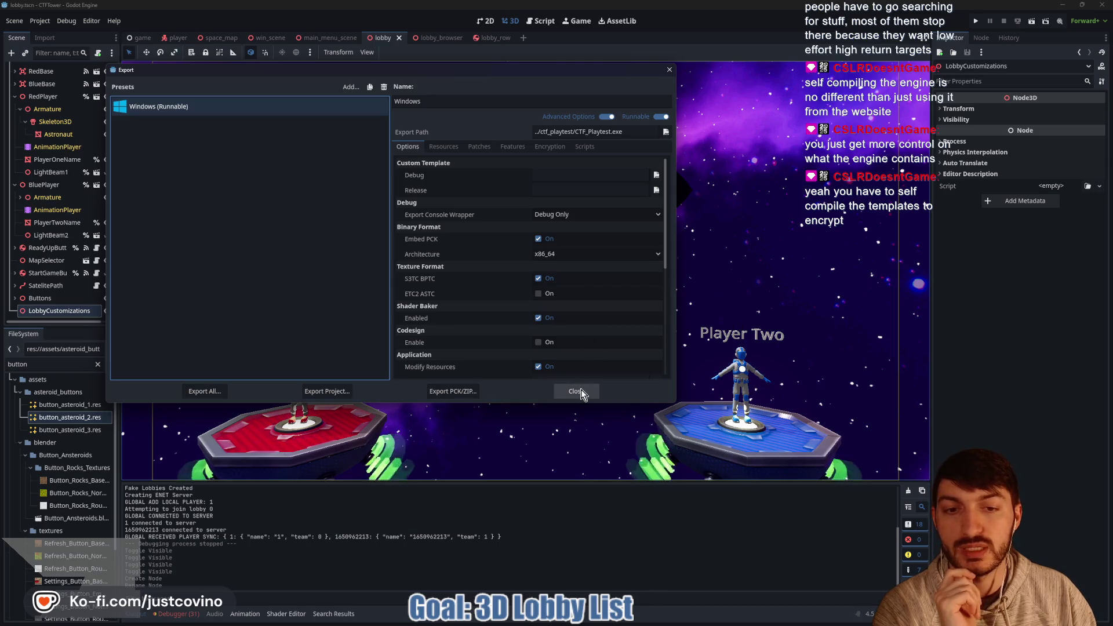
Show the Encryption settings and open the 'Compiling with PCK encryption key' documentation
{"action": "left_click", "coordinate": [541, 148]}
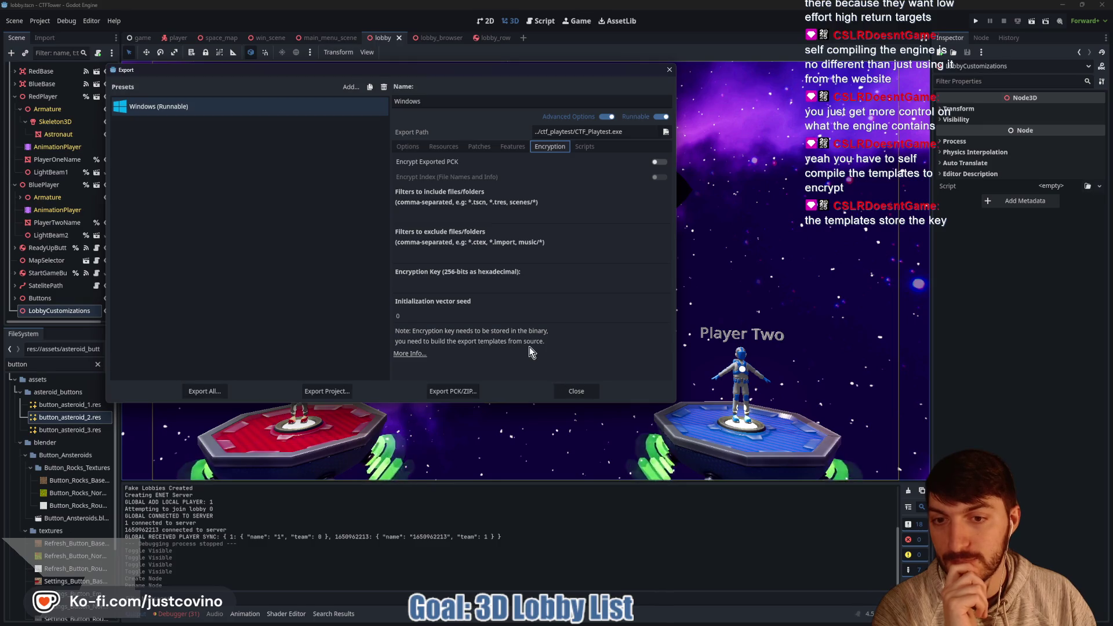
{"action": "left_click", "coordinate": [415, 355]}
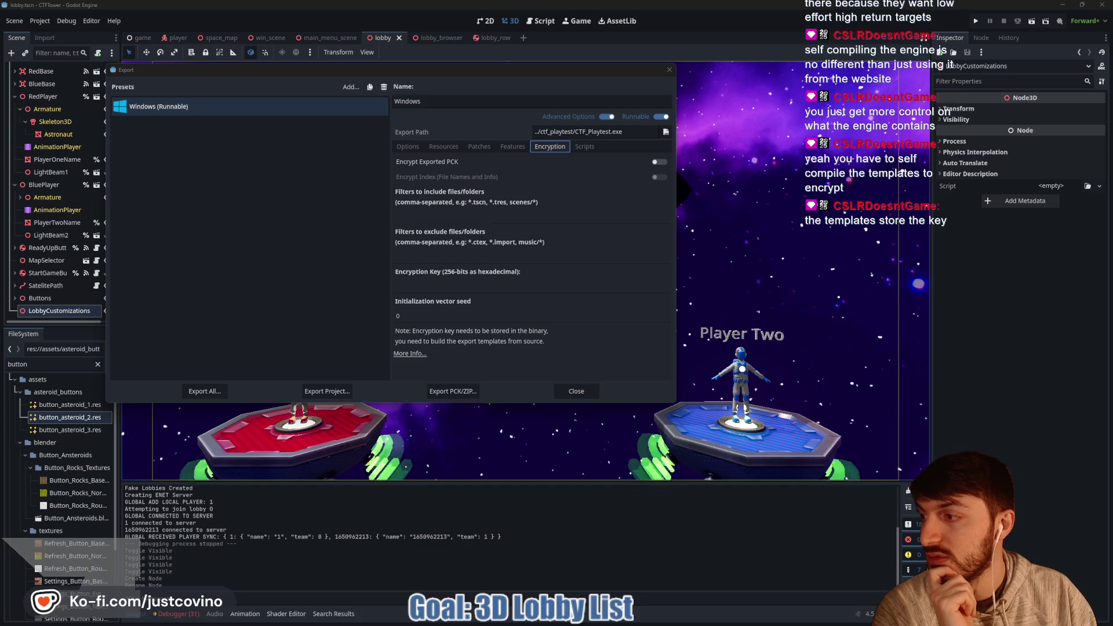
{"action": "left_click", "coordinate": [410, 353]}
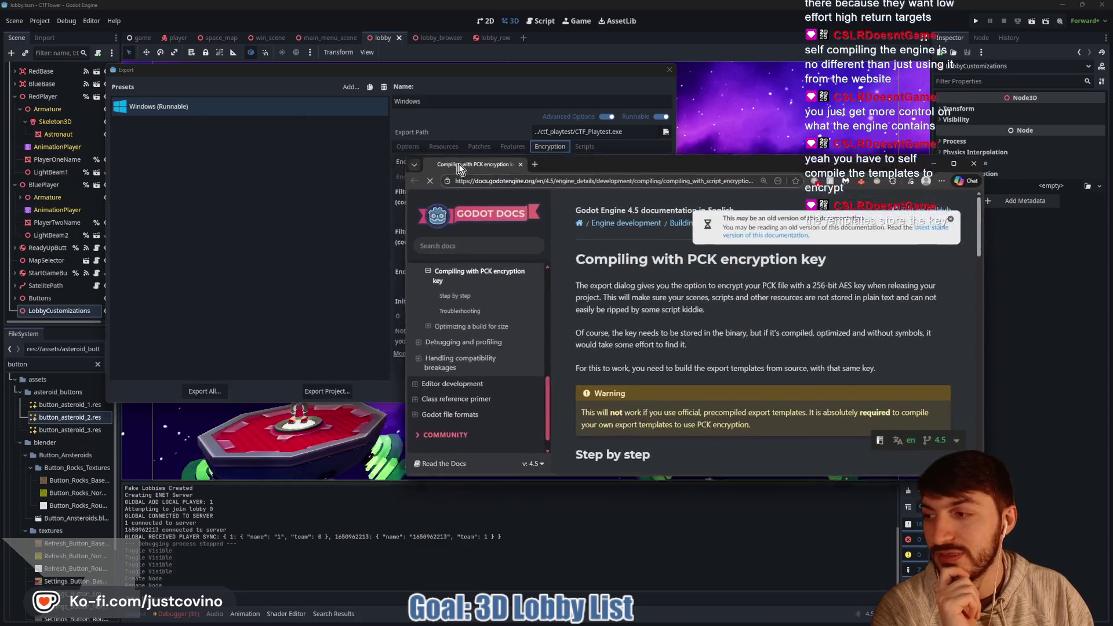
Close the Export dialog, then bring the docs browser forward, moved and enlarged
{"action": "left_click", "coordinate": [669, 70]}
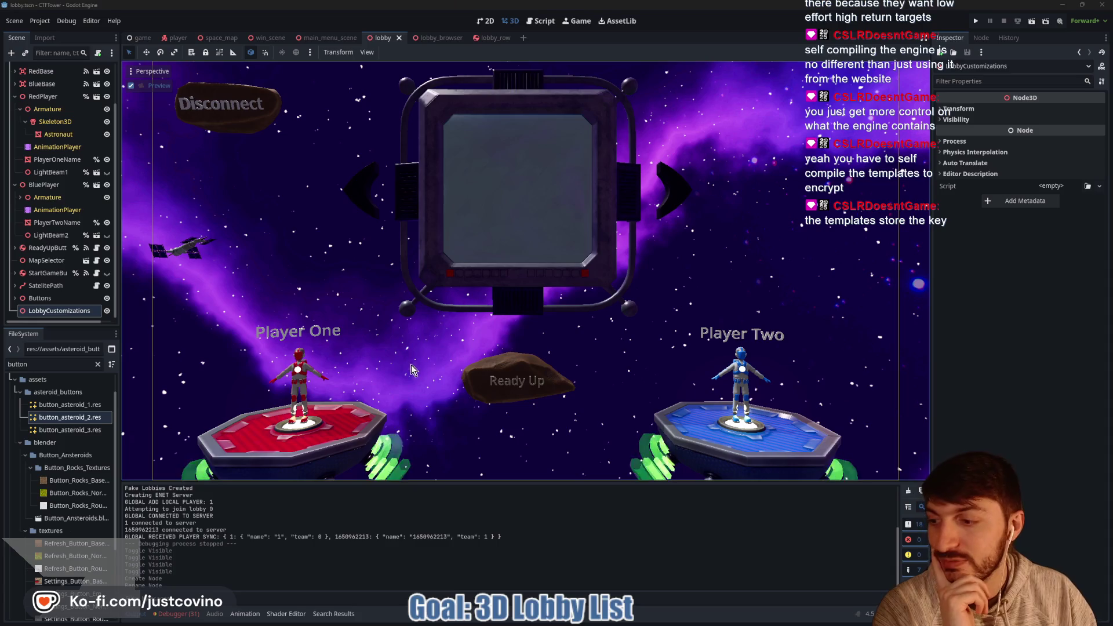
{"action": "mouse_move", "coordinate": [613, 618]}
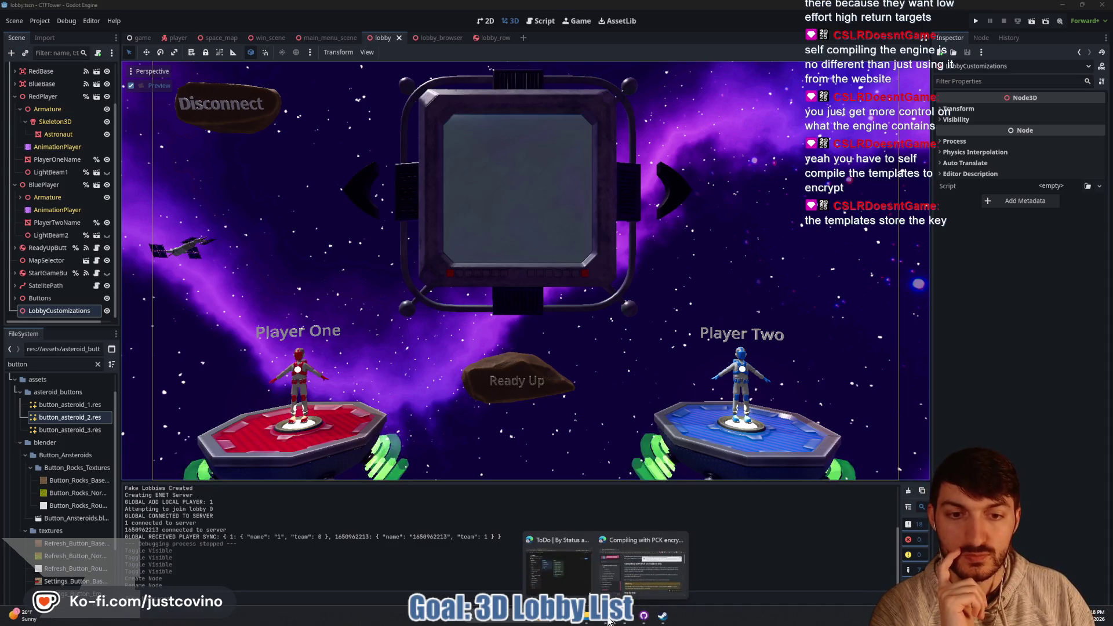
{"action": "left_click", "coordinate": [641, 575]}
{"action": "mouse_move", "coordinate": [580, 115]}
{"action": "left_mouse_down"}
{"action": "mouse_move", "coordinate": [478, 79]}
{"action": "mouse_move", "coordinate": [399, 94]}
{"action": "left_mouse_up"}
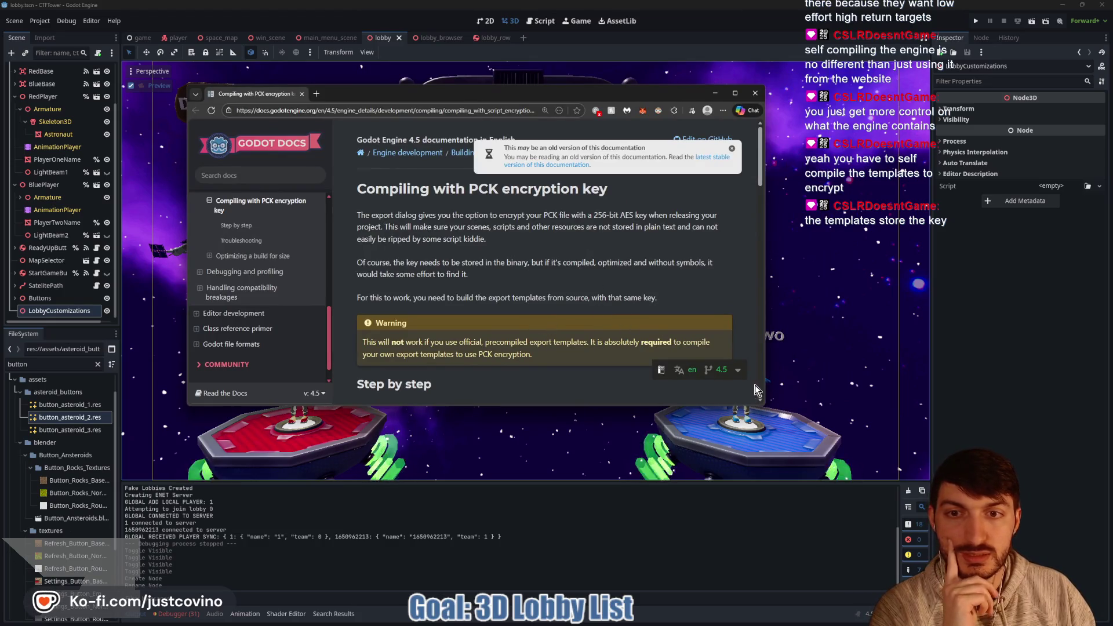
{"action": "mouse_move", "coordinate": [764, 405]}
{"action": "left_mouse_down"}
{"action": "mouse_move", "coordinate": [845, 486]}
{"action": "mouse_move", "coordinate": [868, 542]}
{"action": "left_mouse_up"}
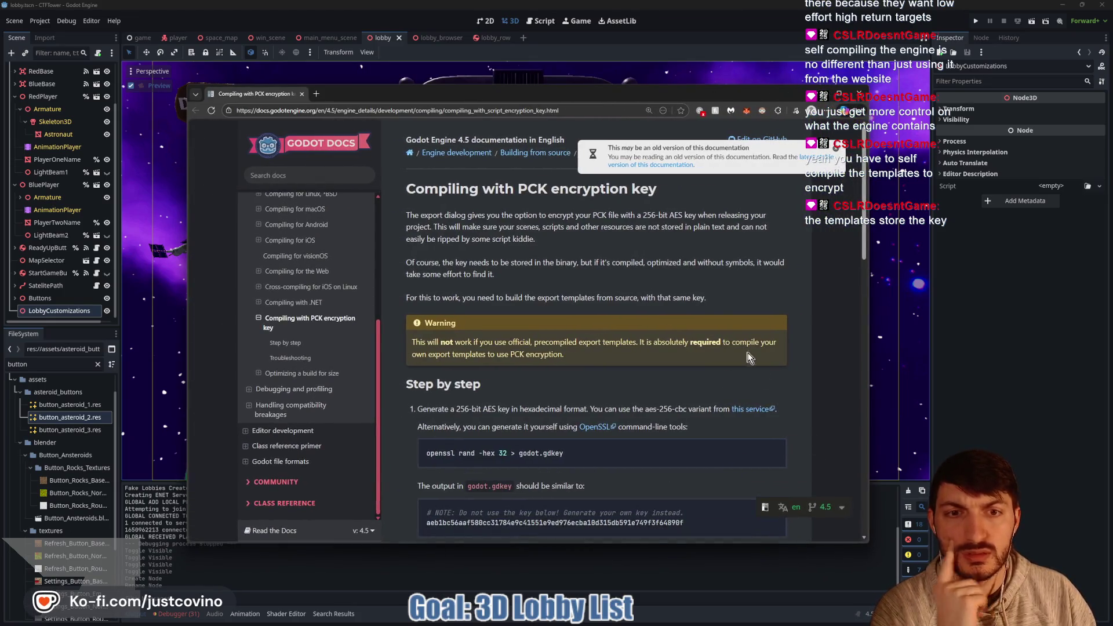
Read the PCK encryption page, highlighting the custom export templates warning and sample key
{"action": "scroll", "coordinate": [693, 293], "scroll_direction": "down", "scroll_amount": 1}
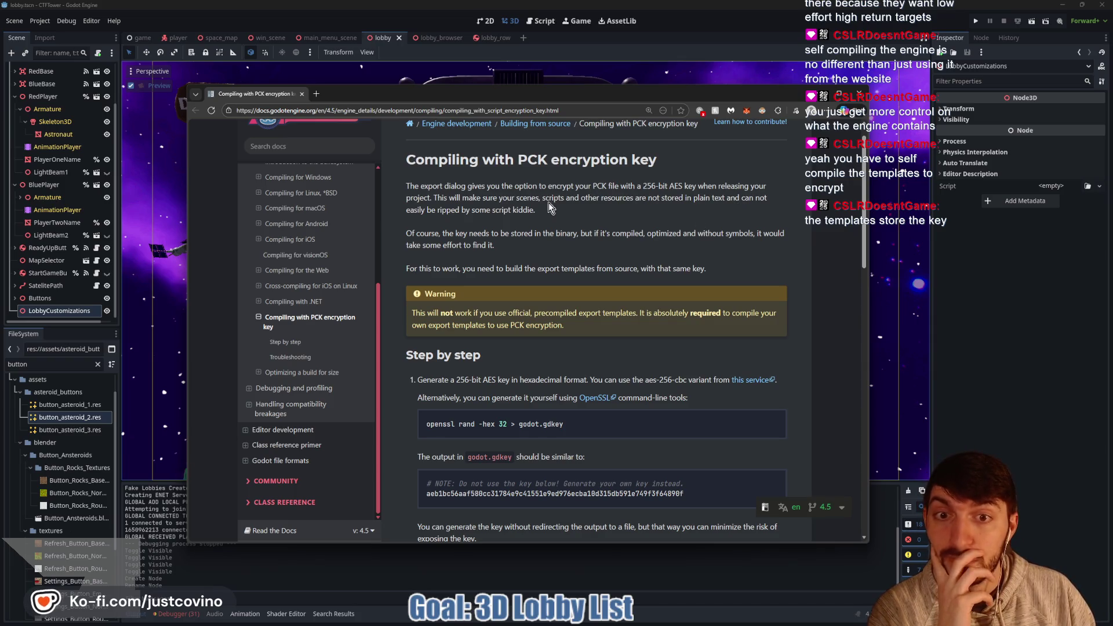
{"action": "left_click_drag", "start_coordinate": [535, 210], "coordinate": [467, 210]}
{"action": "left_click", "coordinate": [586, 213]}
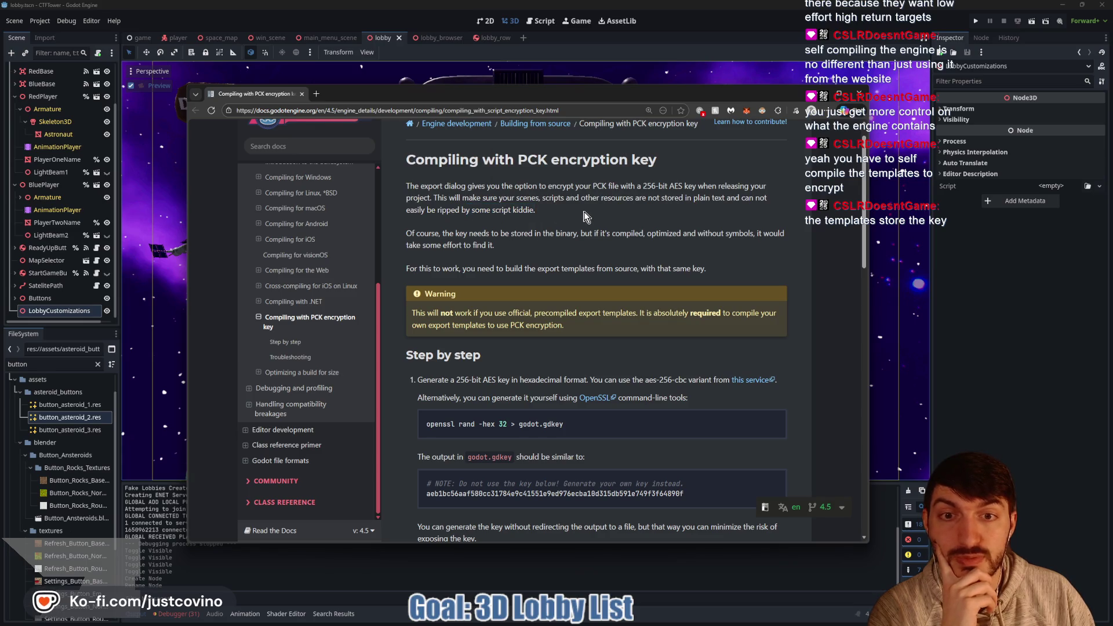
{"action": "scroll", "coordinate": [539, 249], "scroll_direction": "down", "scroll_amount": 2}
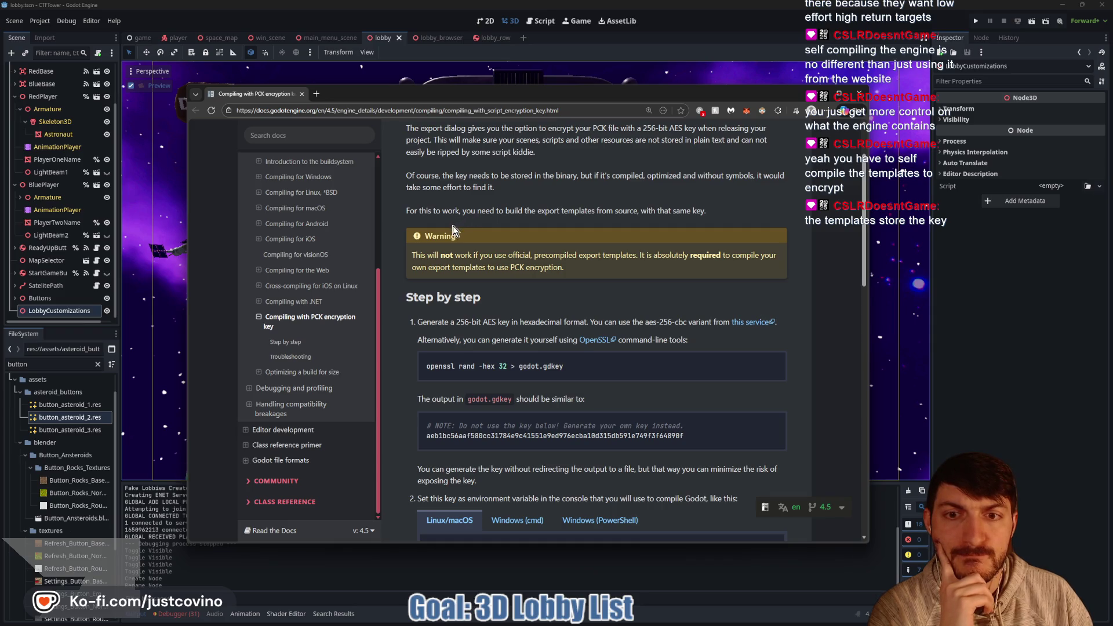
{"action": "scroll", "coordinate": [493, 232], "scroll_direction": "down", "scroll_amount": 1}
{"action": "left_click_drag", "start_coordinate": [495, 226], "coordinate": [480, 226]}
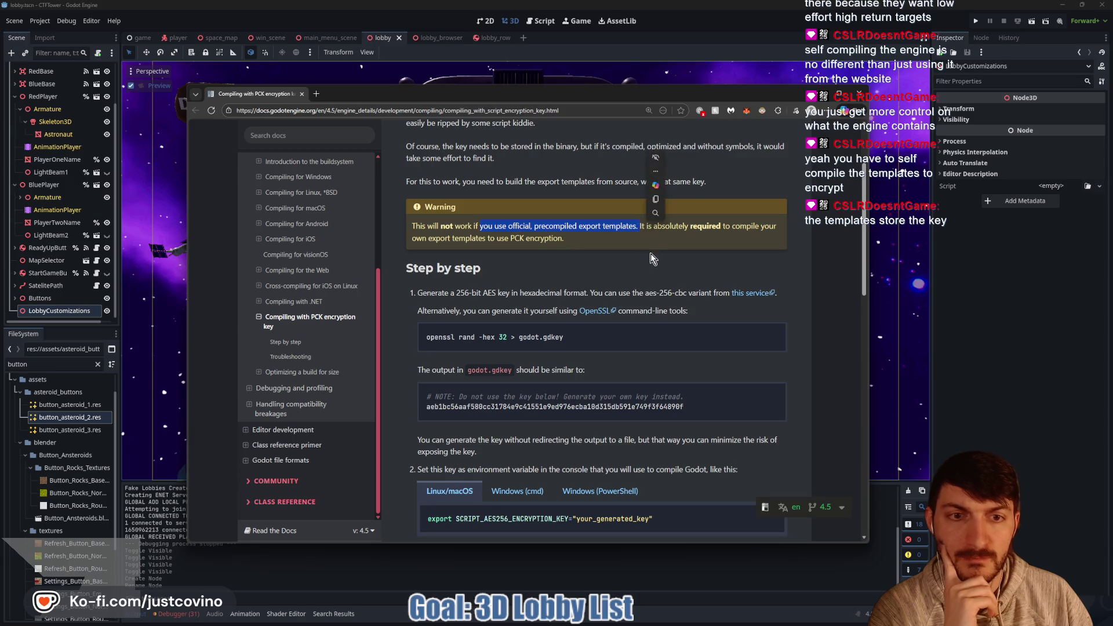
{"action": "mouse_move", "coordinate": [647, 226]}
{"action": "left_mouse_down"}
{"action": "mouse_move", "coordinate": [779, 241]}
{"action": "mouse_move", "coordinate": [764, 239]}
{"action": "left_mouse_up"}
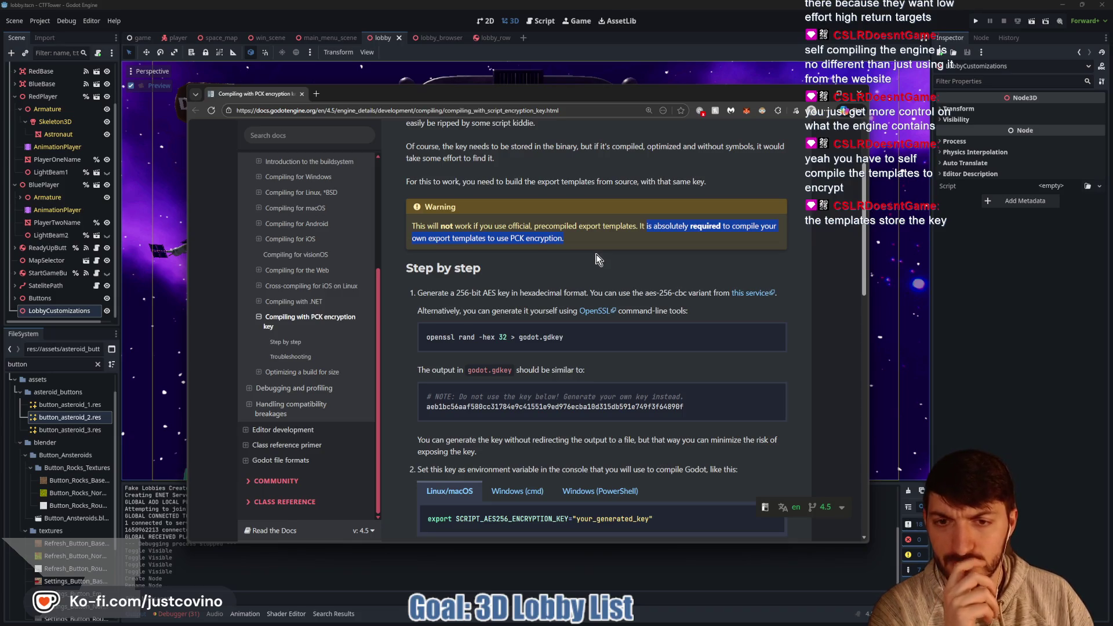
{"action": "scroll", "coordinate": [594, 255], "scroll_direction": "down", "scroll_amount": 3}
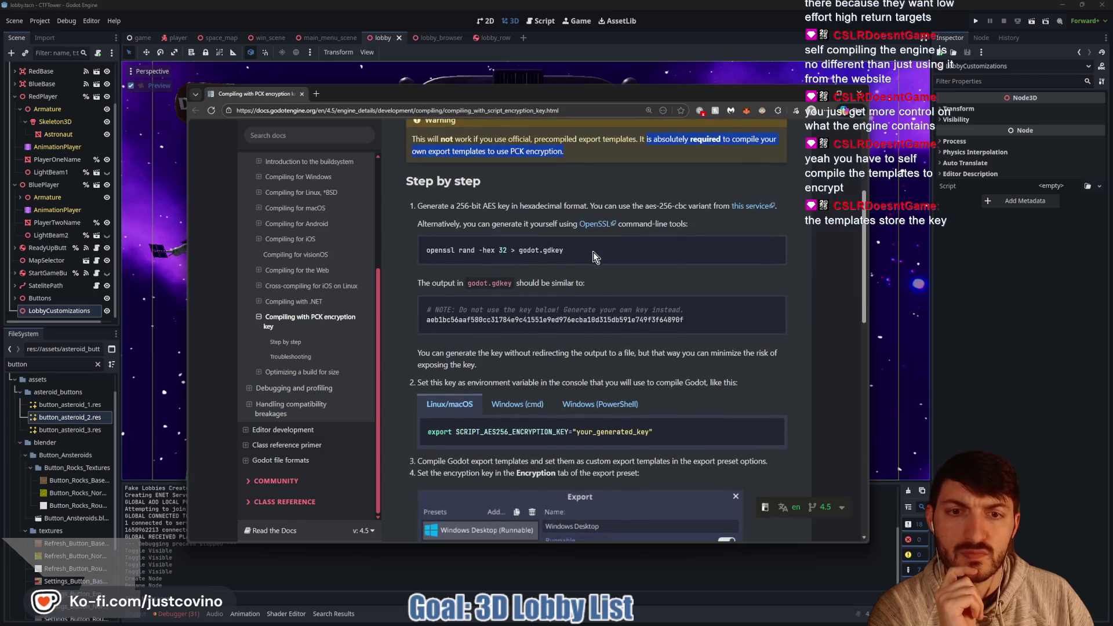
{"action": "scroll", "coordinate": [695, 287], "scroll_direction": "down", "scroll_amount": 3}
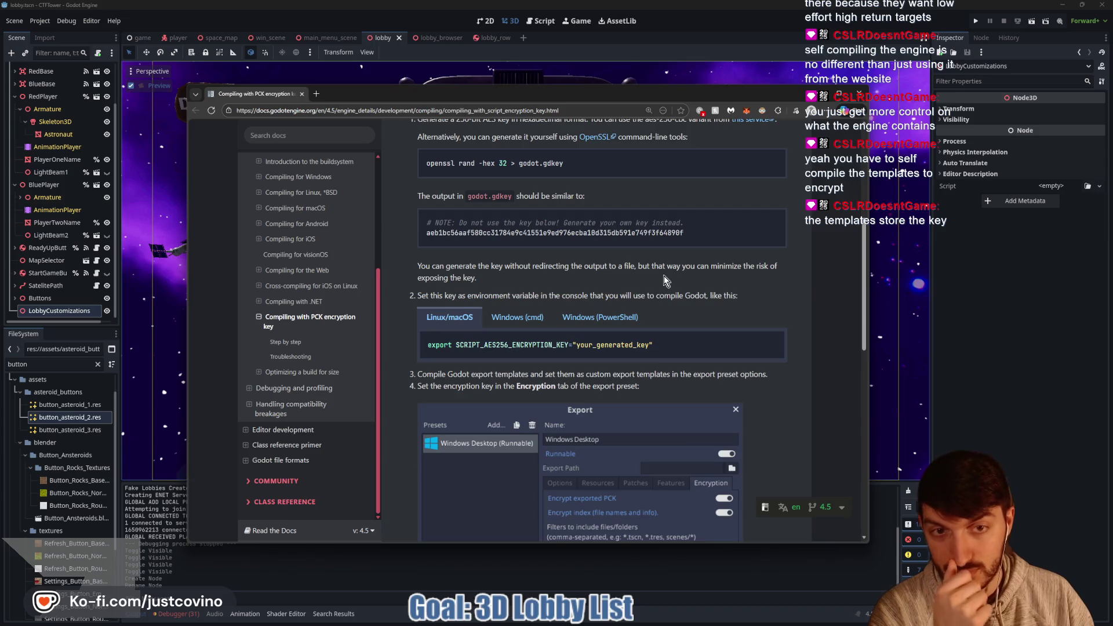
{"action": "left_click_drag", "start_coordinate": [684, 233], "coordinate": [427, 233]}
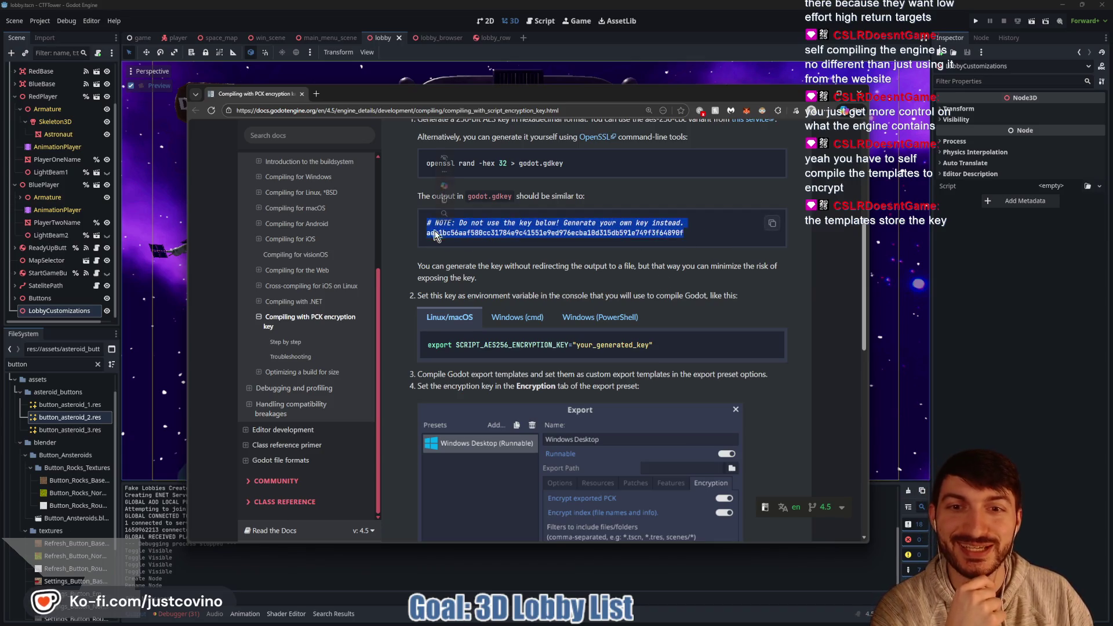
{"action": "left_click", "coordinate": [603, 261]}
Scroll through the rest of the page and close the documentation browser
{"action": "scroll", "coordinate": [606, 262], "scroll_direction": "down", "scroll_amount": 1}
{"action": "scroll", "coordinate": [606, 263], "scroll_direction": "down", "scroll_amount": 3}
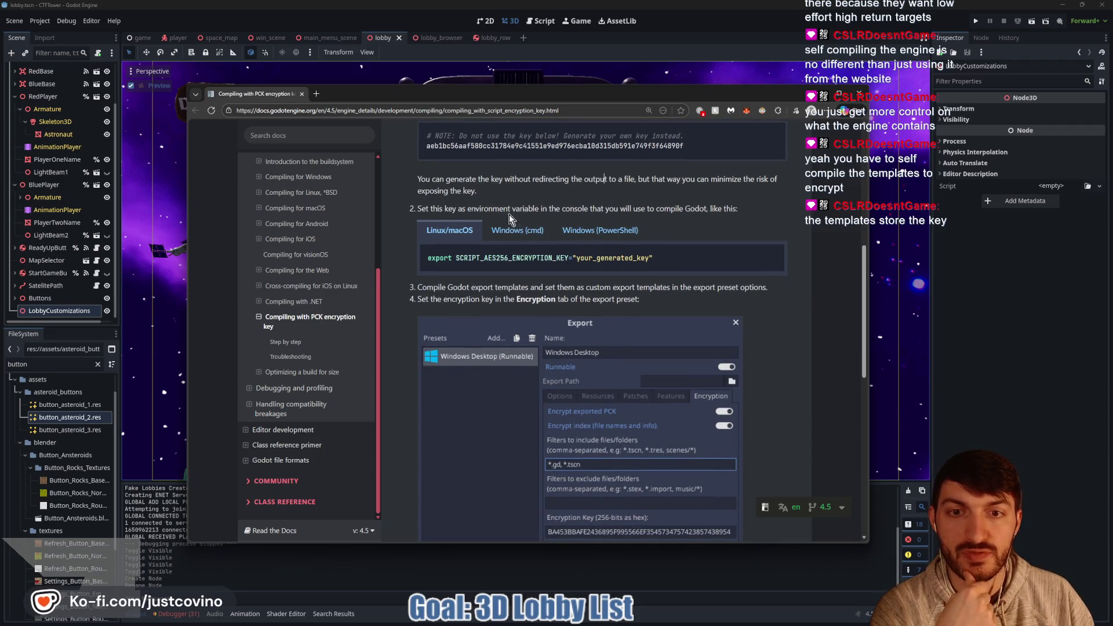
{"action": "scroll", "coordinate": [551, 255], "scroll_direction": "down", "scroll_amount": 2}
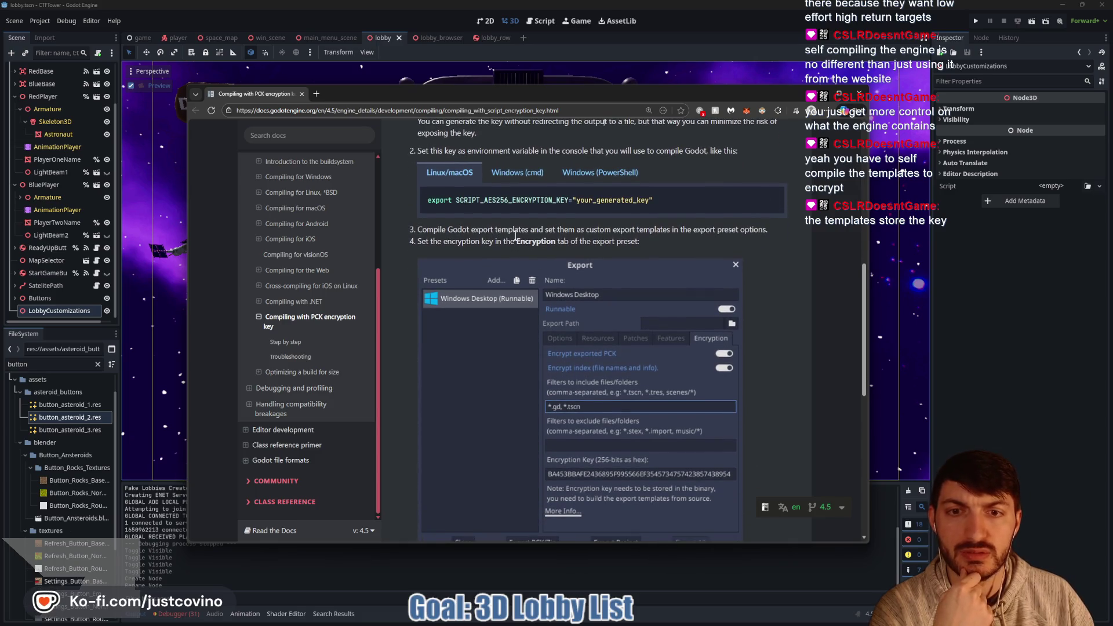
{"action": "scroll", "coordinate": [562, 237], "scroll_direction": "down", "scroll_amount": 5}
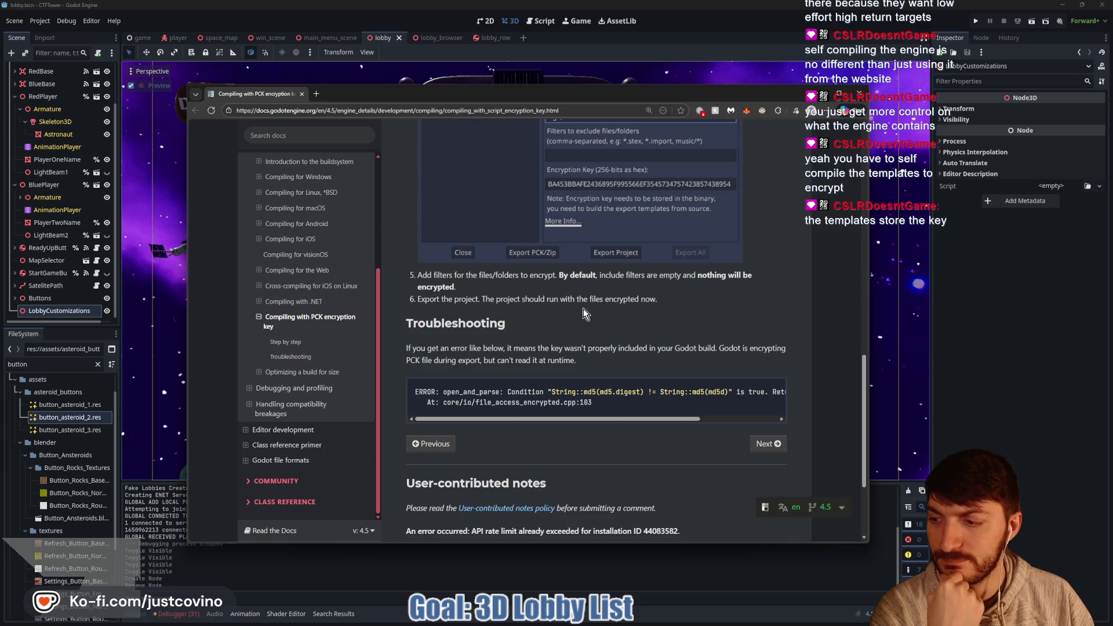
{"action": "scroll", "coordinate": [583, 309], "scroll_direction": "down", "scroll_amount": 2}
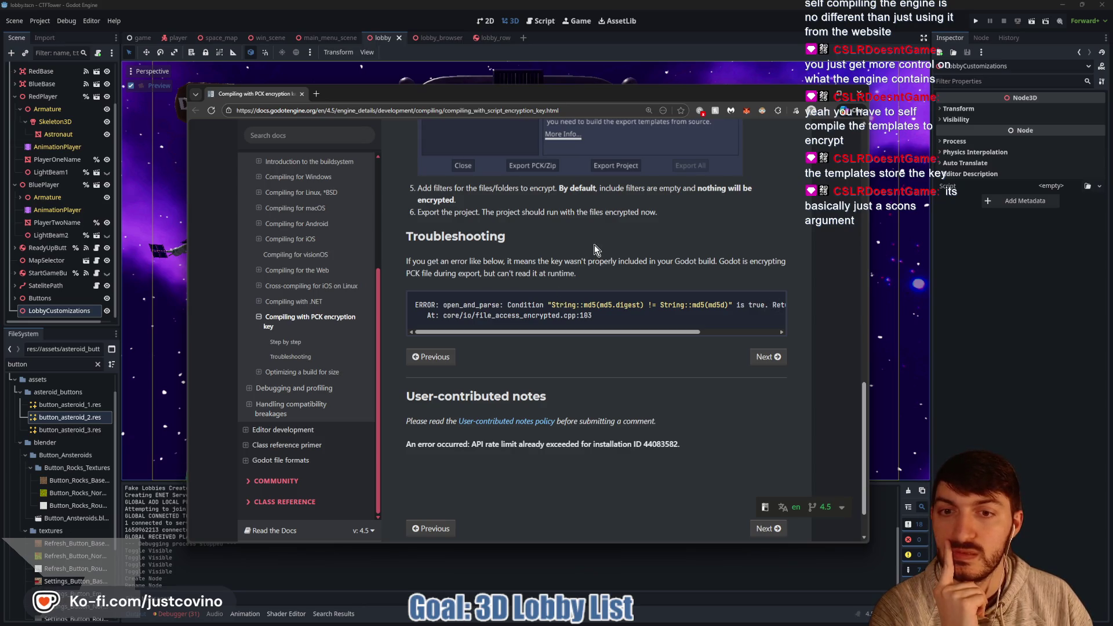
{"action": "scroll", "coordinate": [585, 263], "scroll_direction": "up", "scroll_amount": 1}
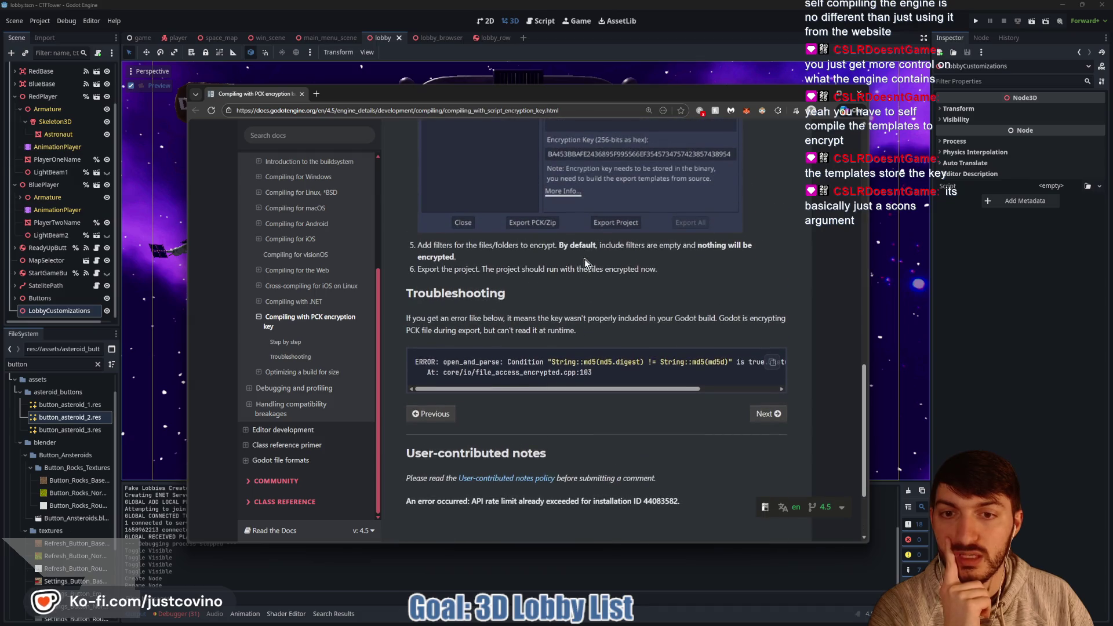
{"action": "scroll", "coordinate": [585, 278], "scroll_direction": "up", "scroll_amount": 2}
{"action": "scroll", "coordinate": [582, 300], "scroll_direction": "up", "scroll_amount": 2}
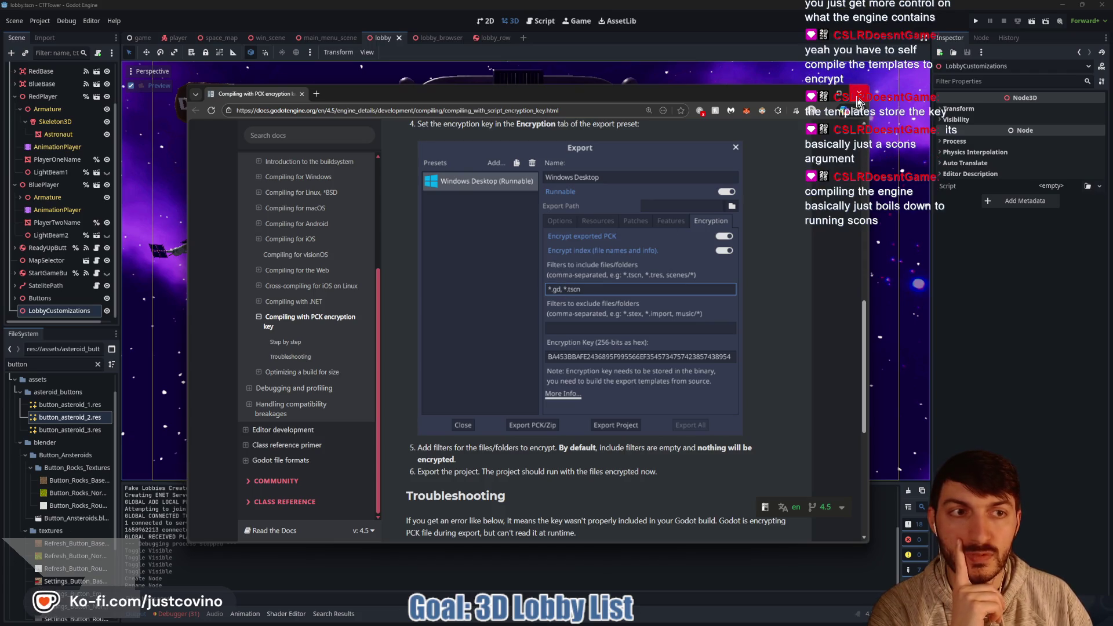
{"action": "left_click", "coordinate": [859, 97]}
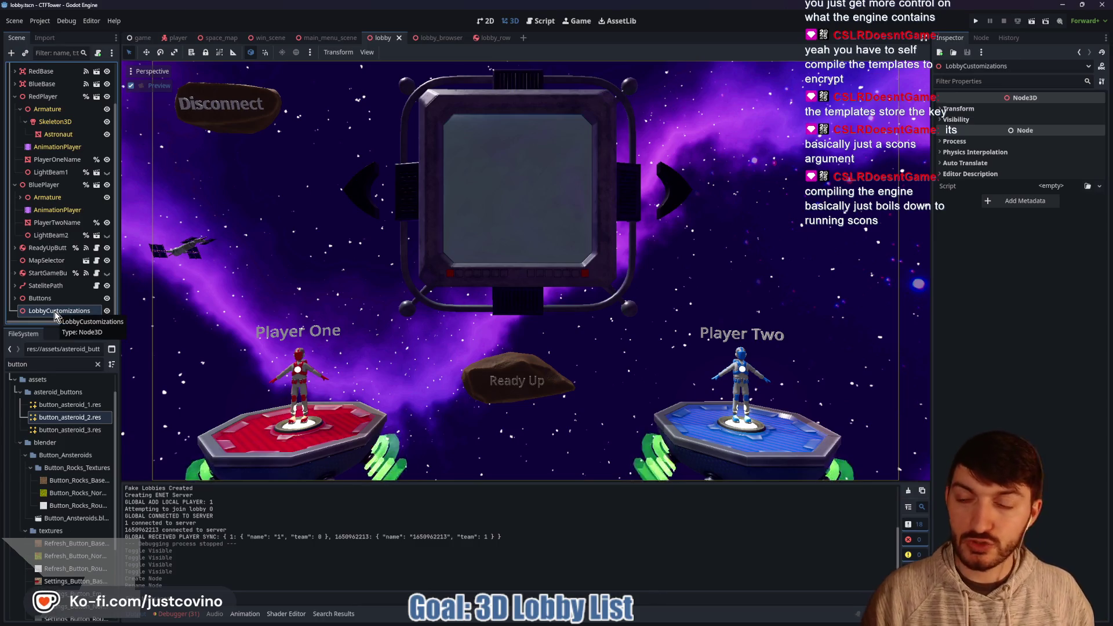
Create a MeshInstance3D under LobbyCustomizations and assign it a New BoxMesh
{"action": "key", "text": "ctrl+a"}
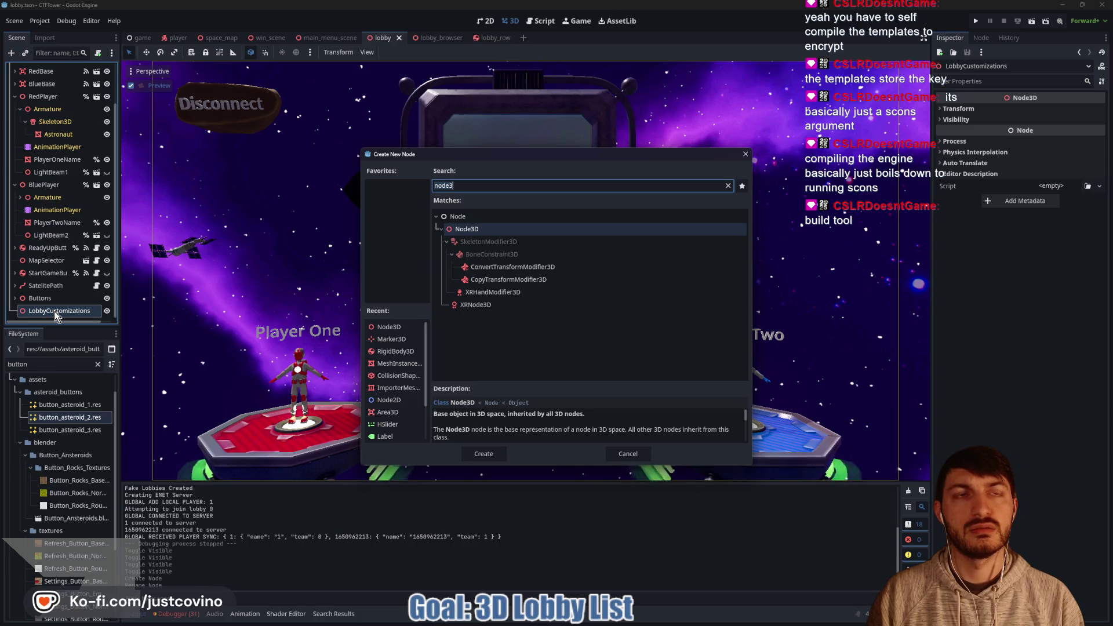
{"action": "type", "text": "mesh"}
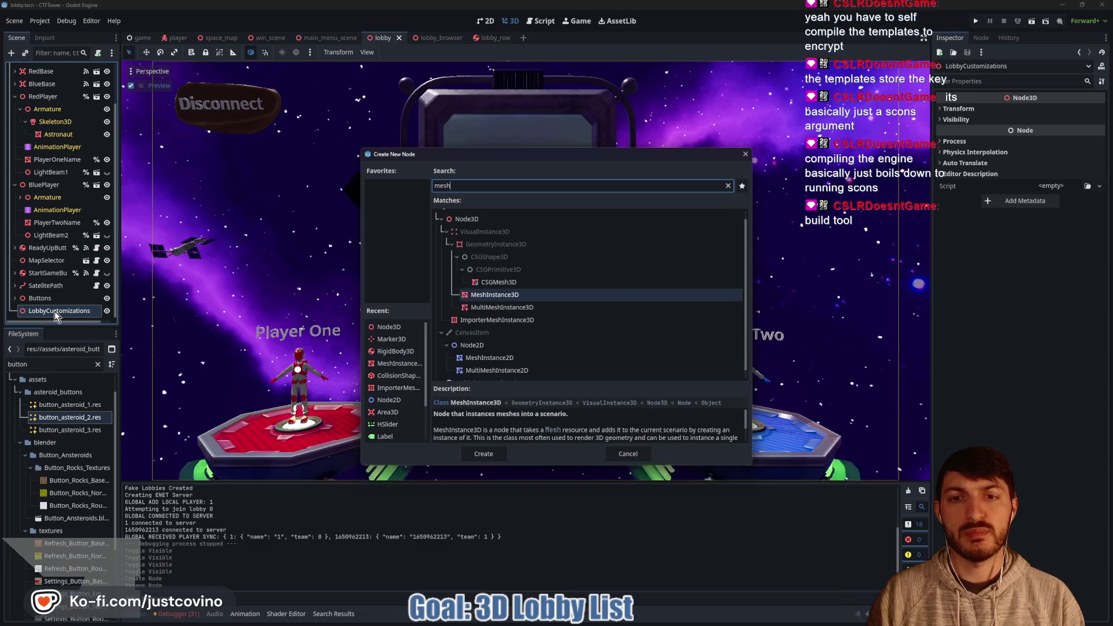
{"action": "key", "text": "Return"}
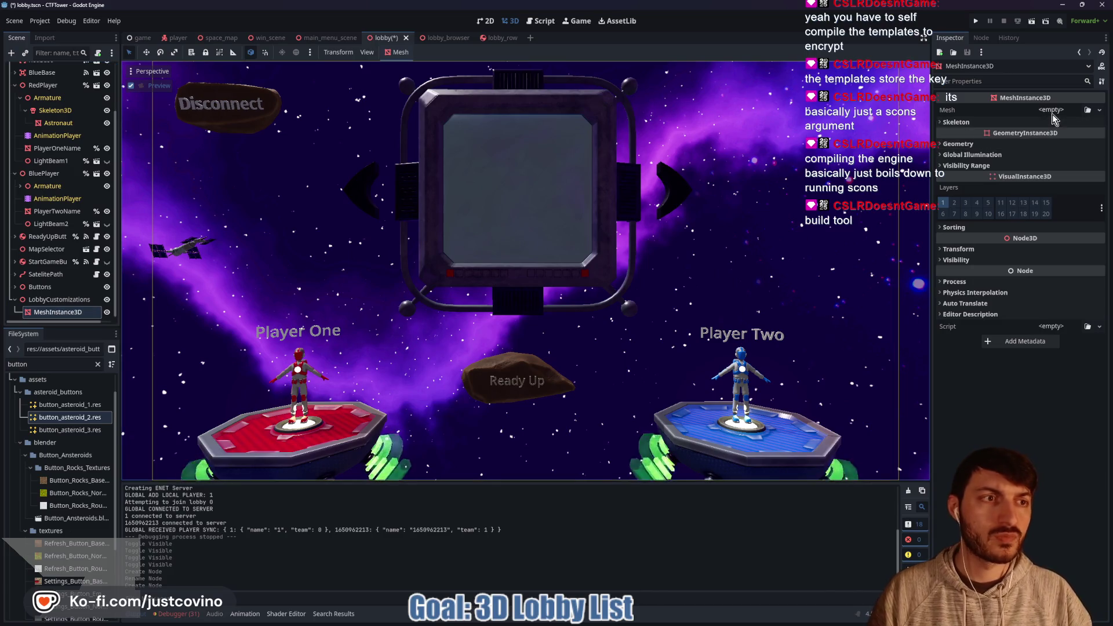
{"action": "left_click", "coordinate": [1052, 111]}
{"action": "left_click", "coordinate": [1056, 173]}
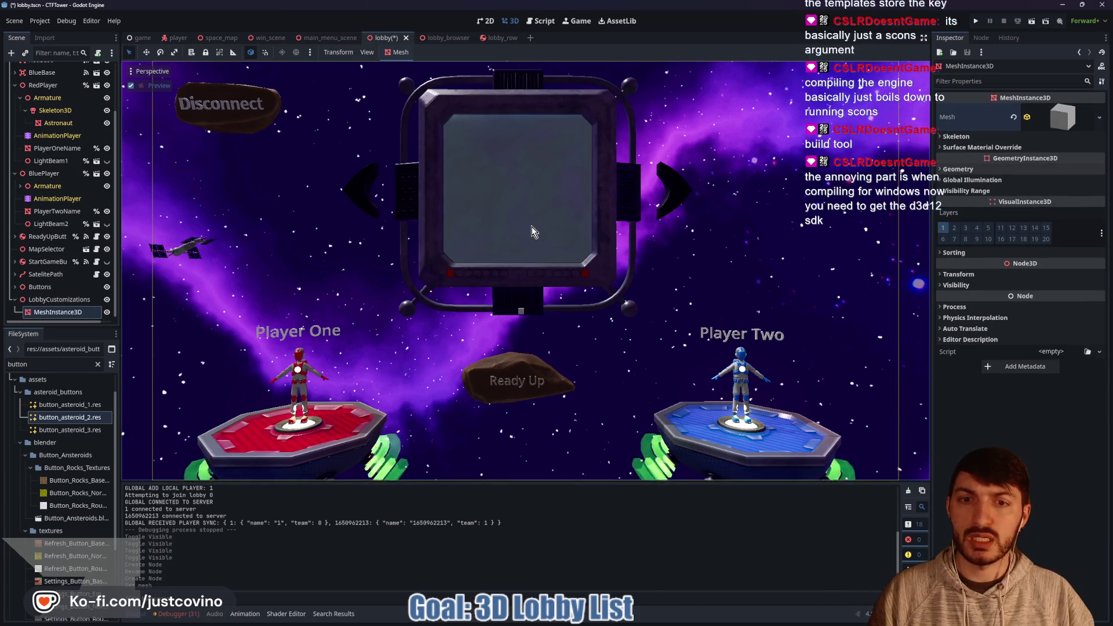
Set the BoxMesh size to 32 m wide and 20 m tall, keeping 1 m depth
{"action": "left_click", "coordinate": [1061, 116]}
{"action": "left_click_drag", "start_coordinate": [1007, 220], "coordinate": [1038, 220]}
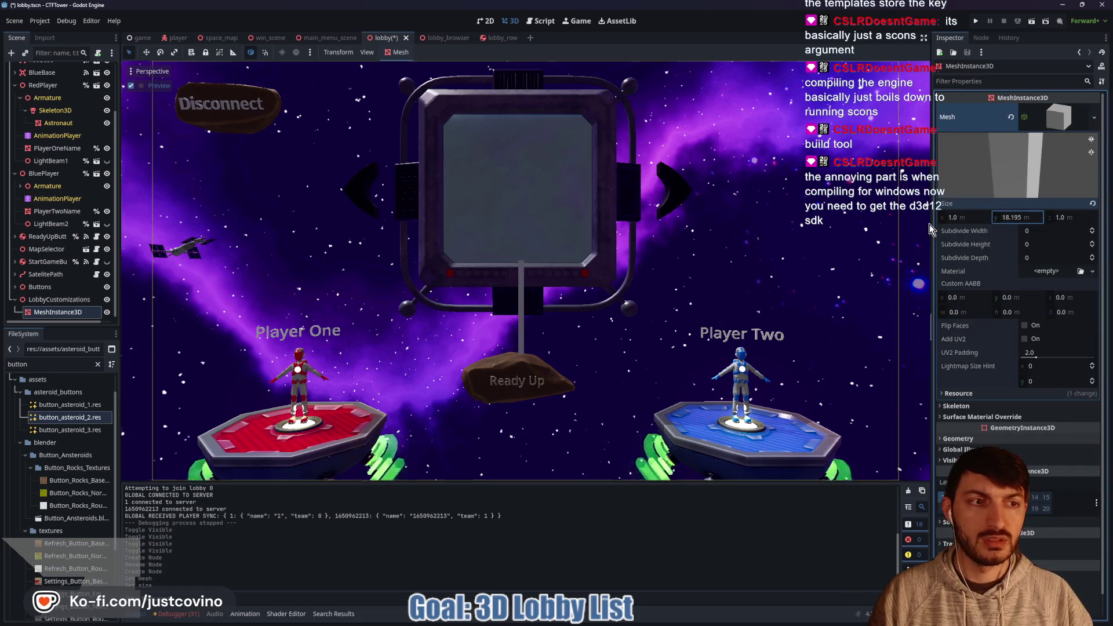
{"action": "left_click_drag", "start_coordinate": [954, 217], "coordinate": [1021, 217]}
{"action": "left_click", "coordinate": [975, 216]}
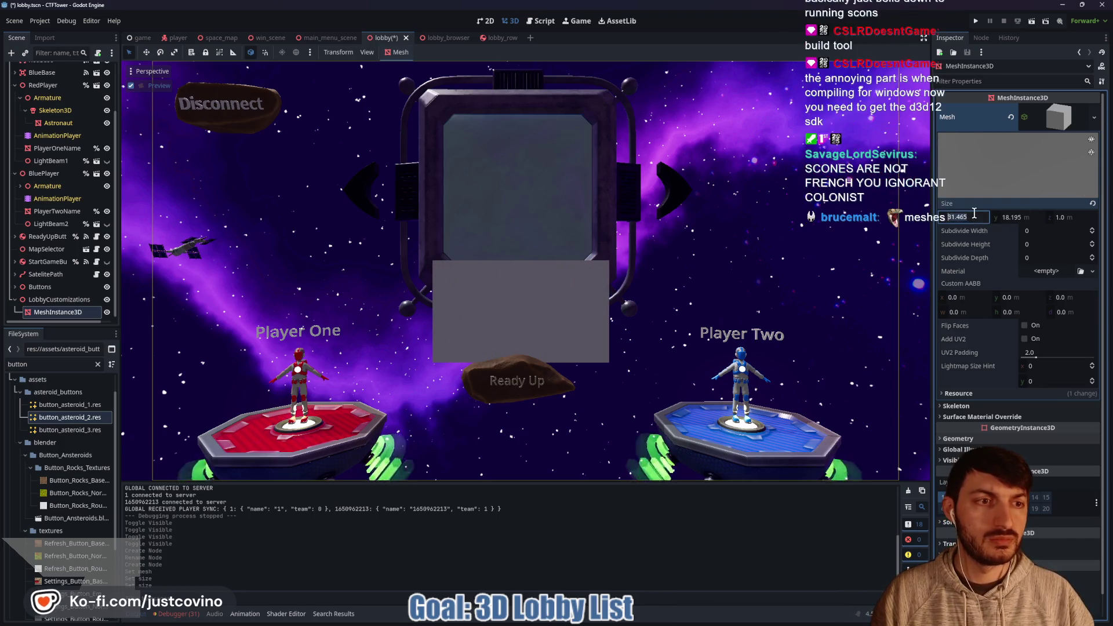
{"action": "type", "text": "32"}
{"action": "key", "text": "Tab"}
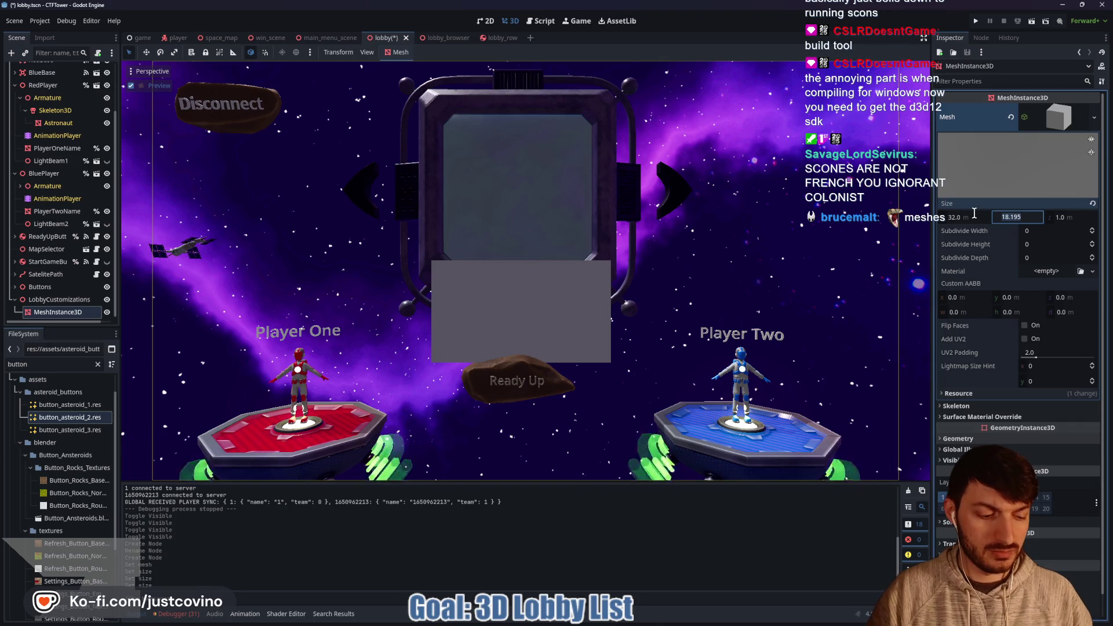
{"action": "type", "text": "20"}
{"action": "key", "text": "Return"}
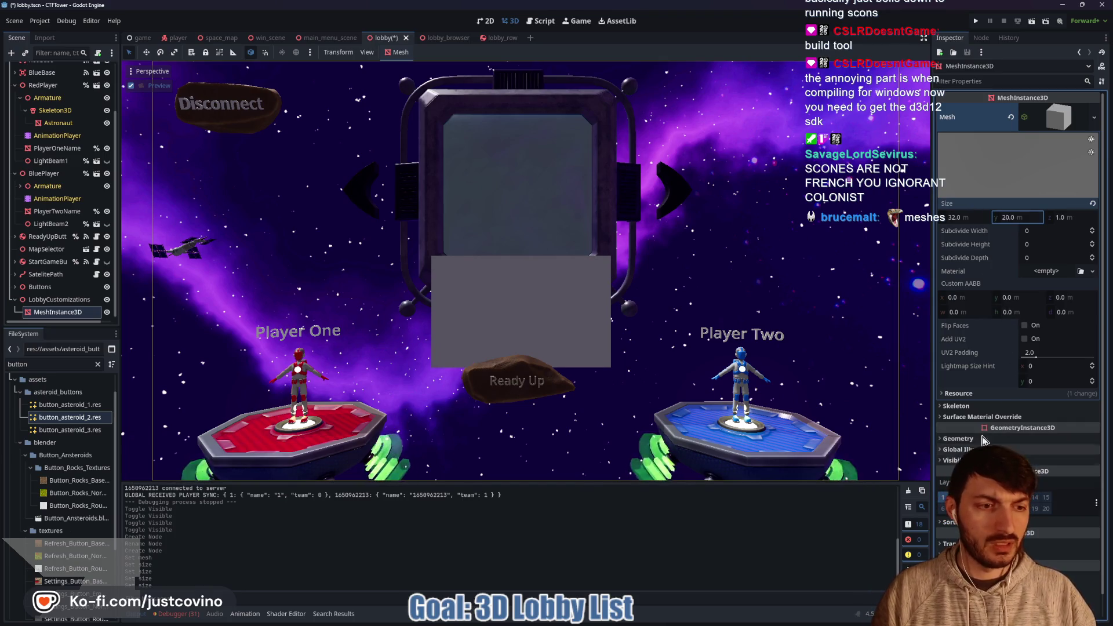
{"action": "scroll", "coordinate": [984, 441], "scroll_direction": "down", "scroll_amount": 1}
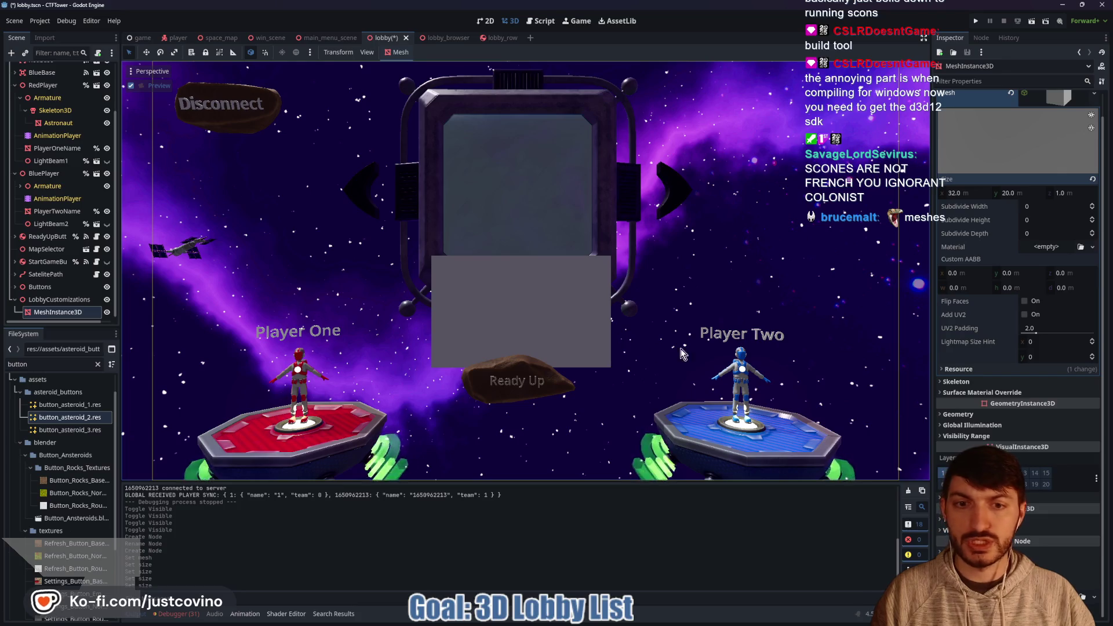
{"action": "scroll", "coordinate": [965, 444], "scroll_direction": "down", "scroll_amount": 5}
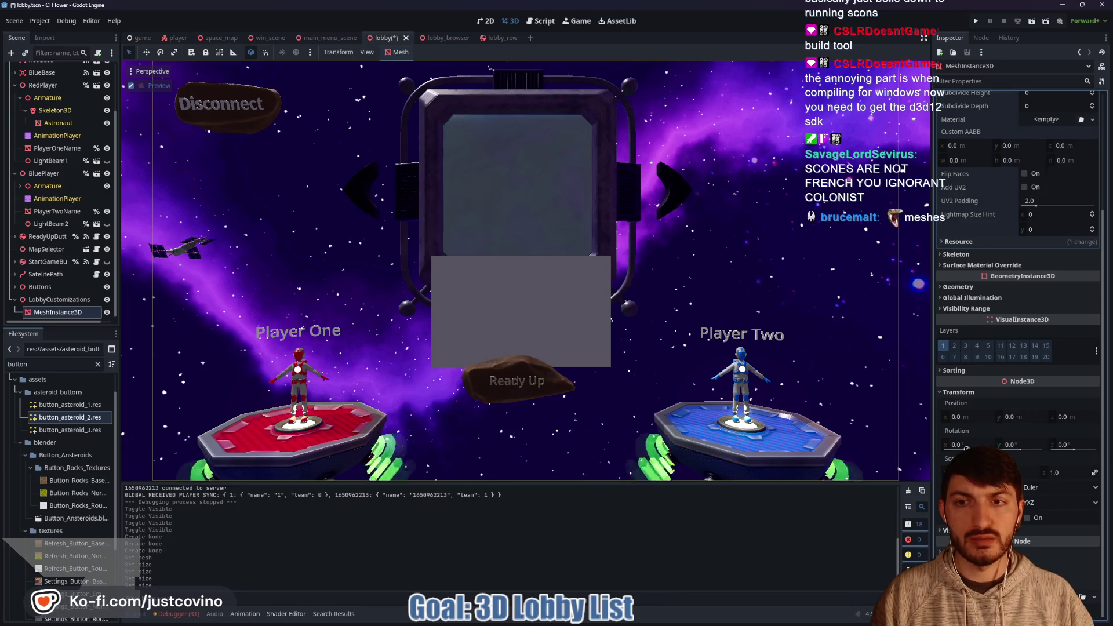
{"action": "left_click", "coordinate": [965, 444]}
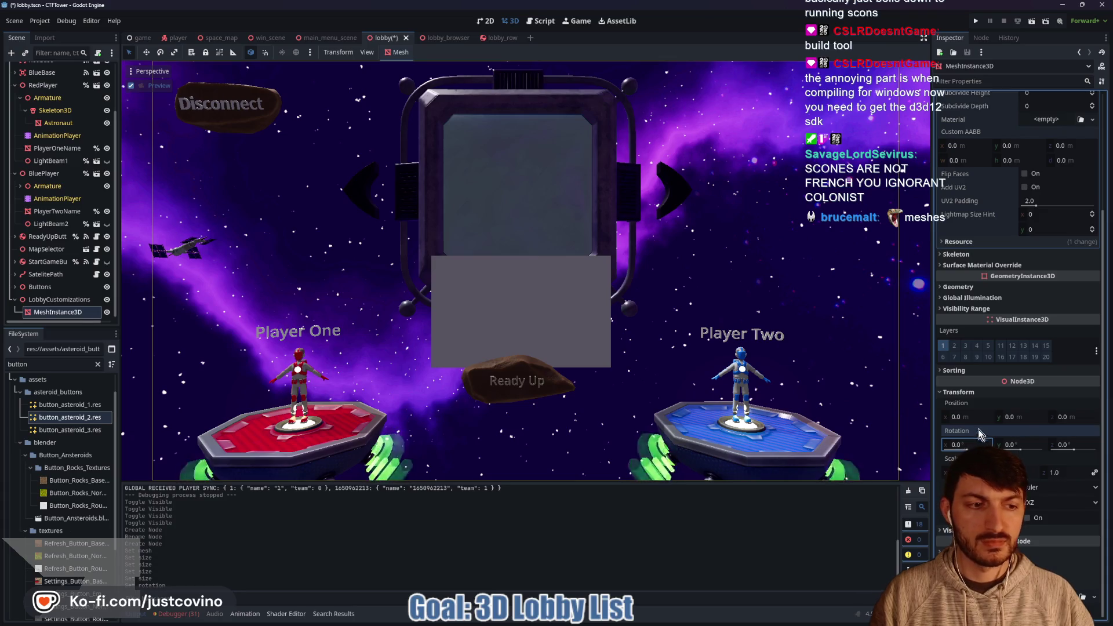
Move the panel to position x 50 with a provisional y of 28.9
{"action": "left_click_drag", "start_coordinate": [980, 418], "coordinate": [1094, 418]}
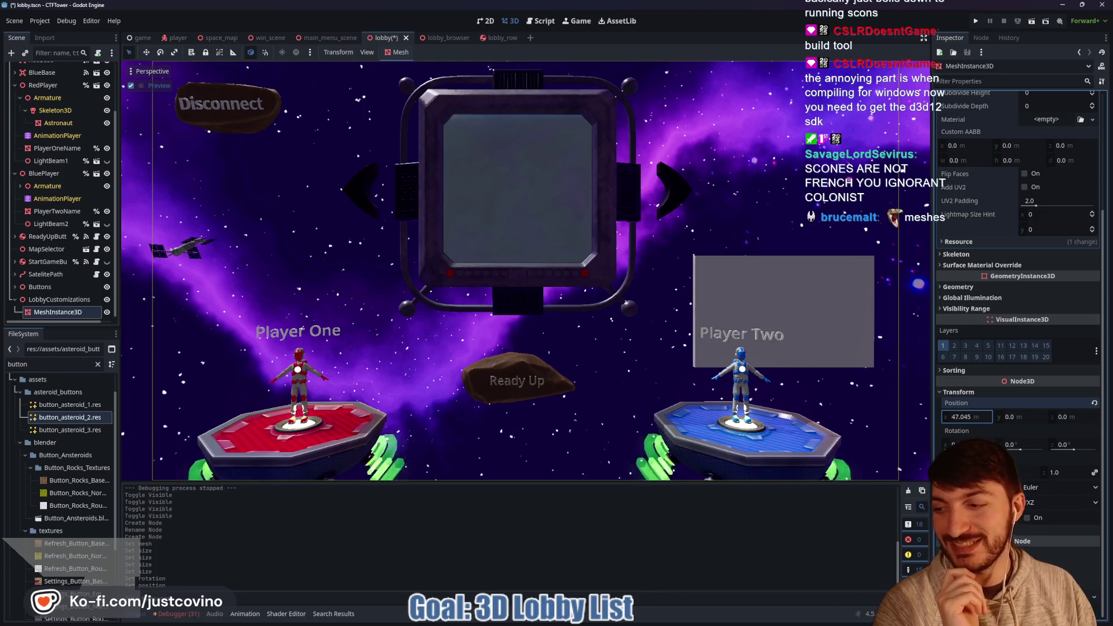
{"action": "left_click_drag", "start_coordinate": [1016, 418], "coordinate": [1047, 417]}
{"action": "mouse_move", "coordinate": [951, 418]}
{"action": "left_mouse_down"}
{"action": "mouse_move", "coordinate": [961, 417]}
{"action": "mouse_move", "coordinate": [950, 421]}
{"action": "left_mouse_up"}
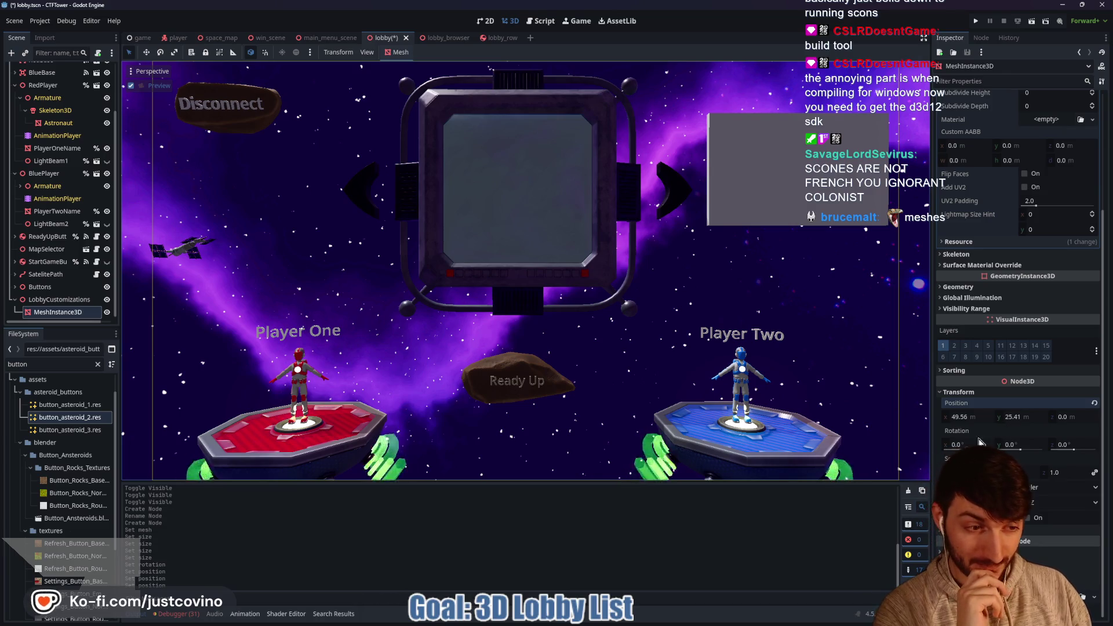
{"action": "left_click", "coordinate": [961, 418]}
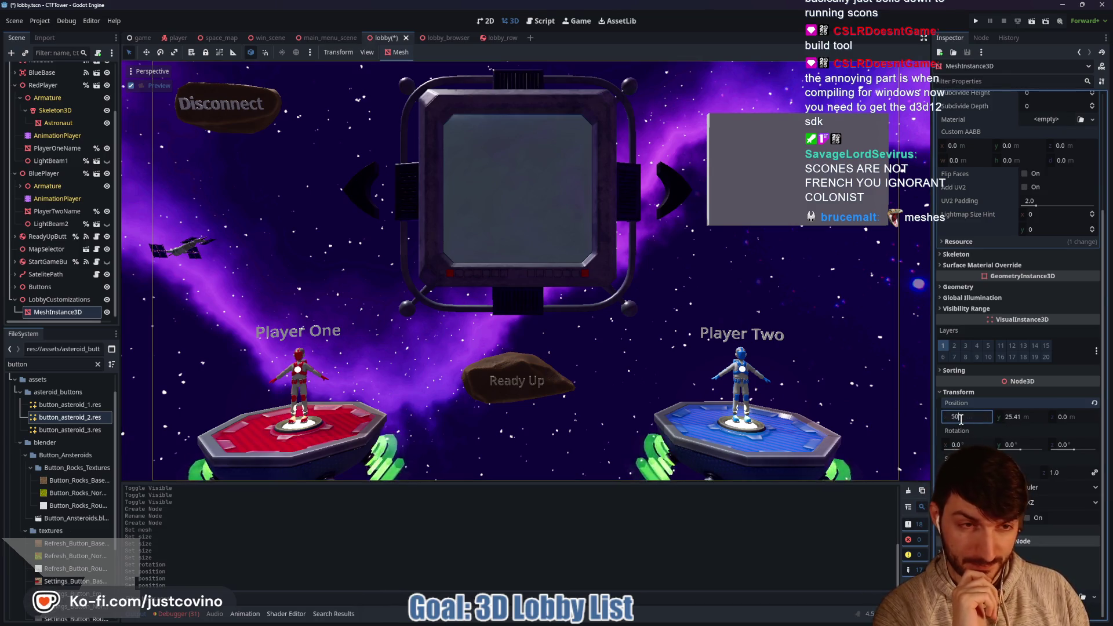
{"action": "type", "text": "50"}
{"action": "key", "text": "Return"}
{"action": "left_click", "coordinate": [1015, 417]}
{"action": "type", "text": "28.9"}
{"action": "key", "text": "Return"}
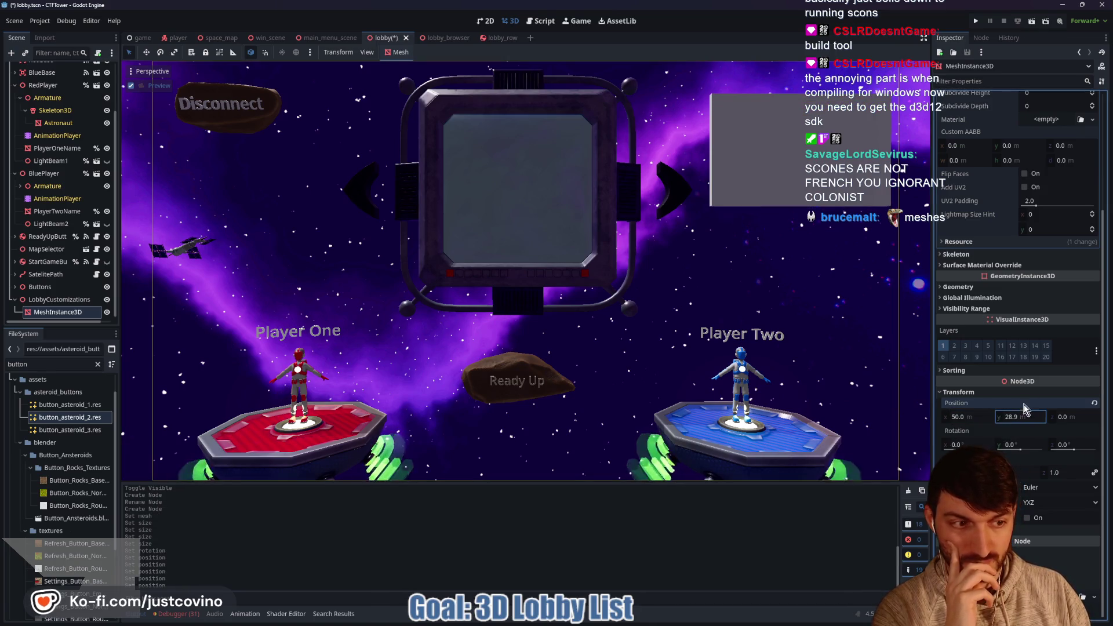
Make the box panel 30 m tall and set its y position to 25
{"action": "left_click", "coordinate": [1019, 418]}
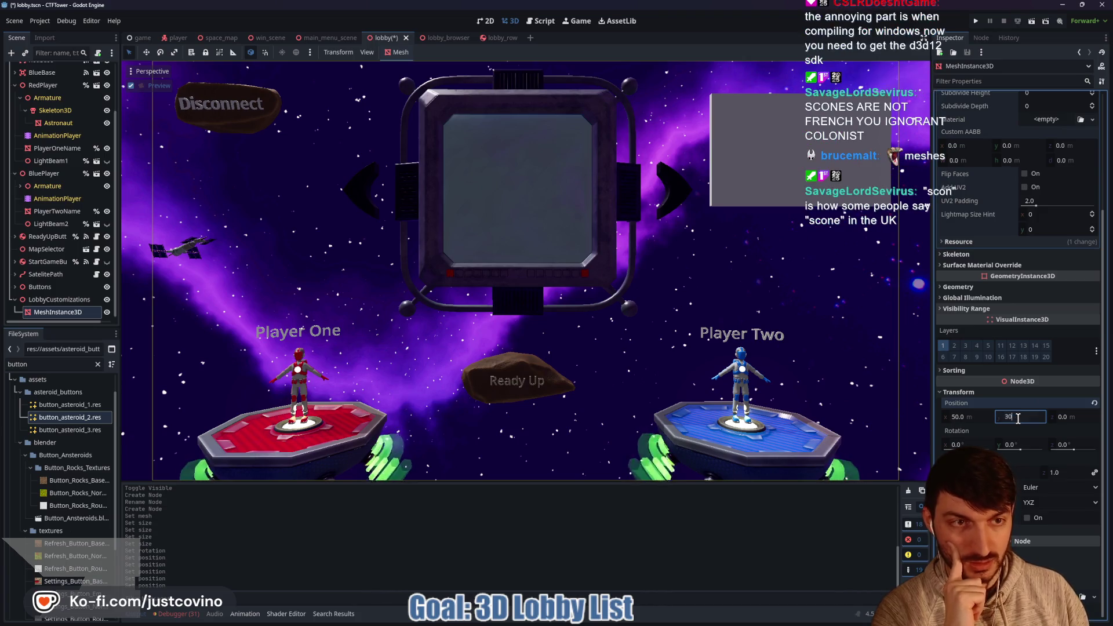
{"action": "scroll", "coordinate": [1042, 261], "scroll_direction": "up", "scroll_amount": 5}
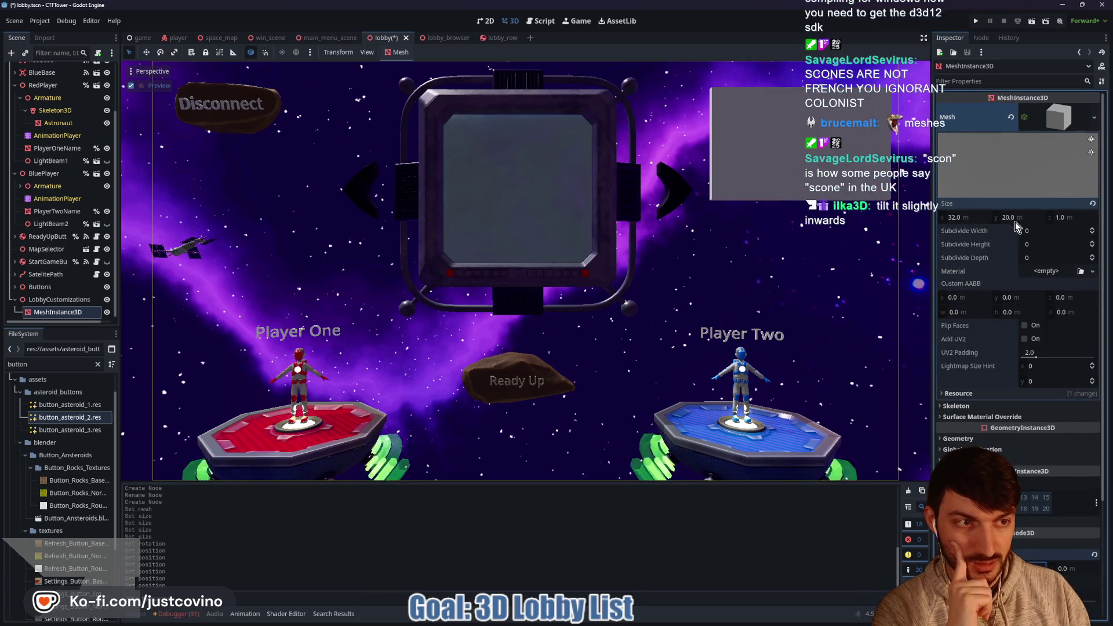
{"action": "type", "text": "30"}
{"action": "key", "text": "Return"}
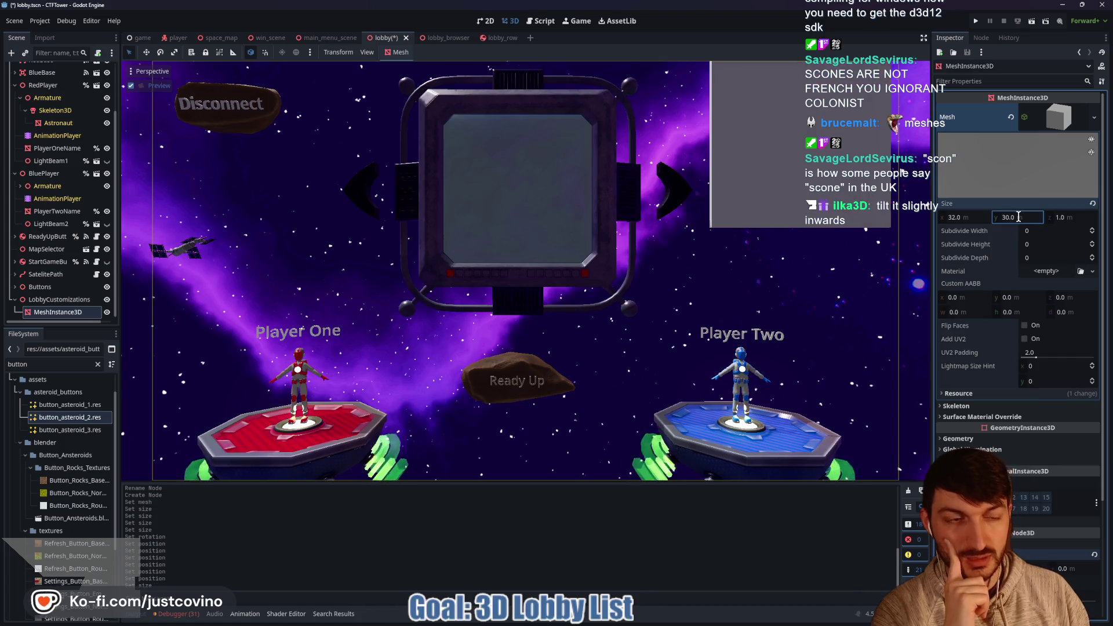
{"action": "scroll", "coordinate": [992, 390], "scroll_direction": "down", "scroll_amount": 3}
{"action": "left_click", "coordinate": [1030, 417]}
{"action": "type", "text": "25"}
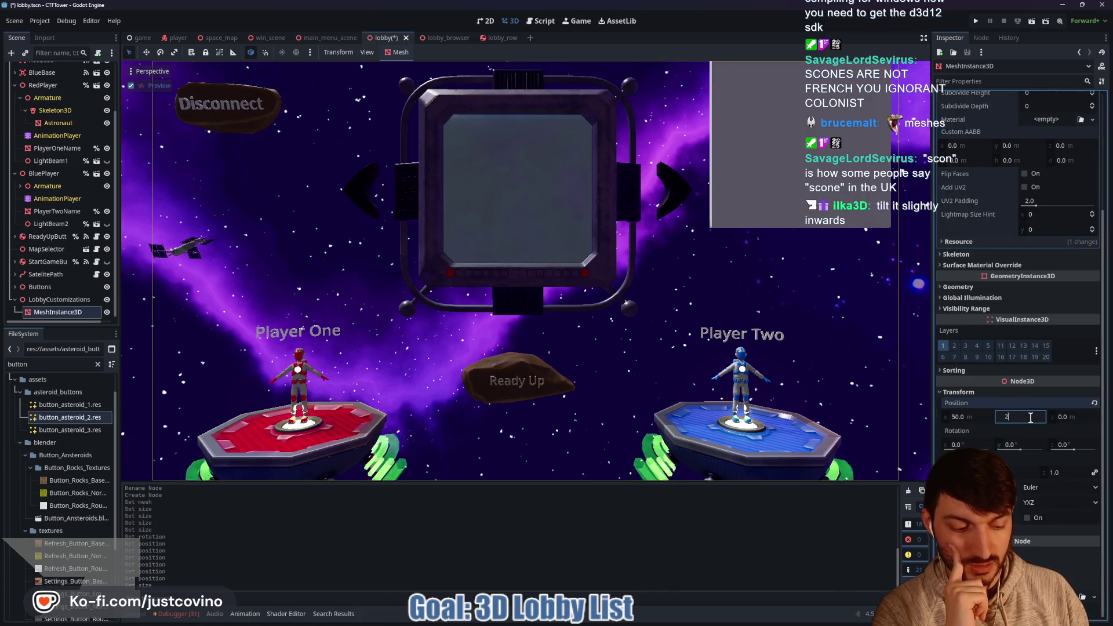
{"action": "key", "text": "Return"}
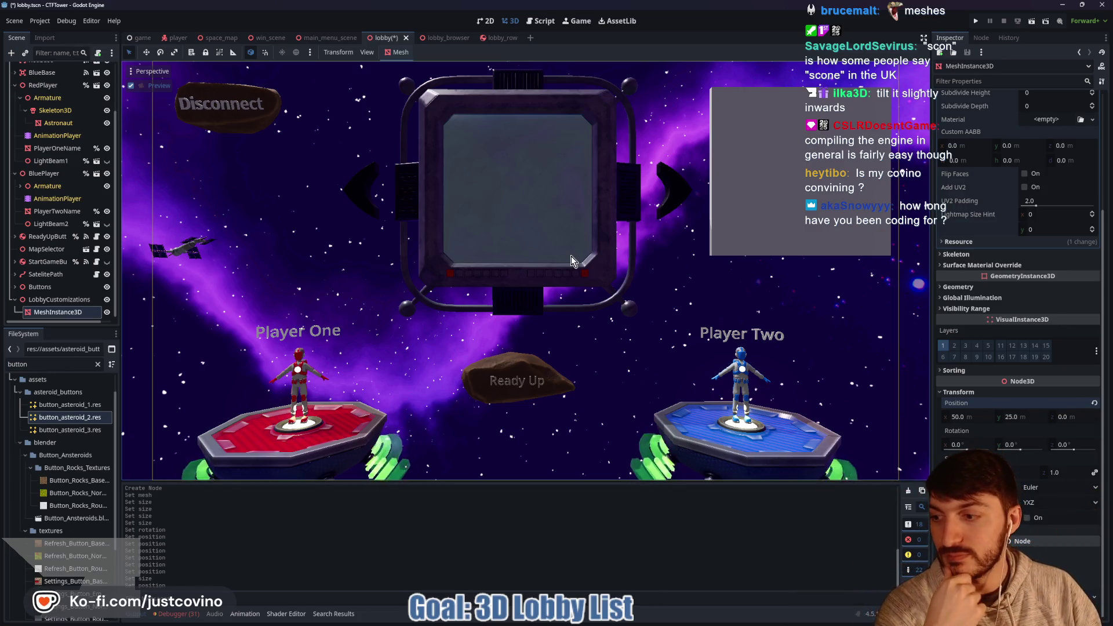
{"action": "left_click", "coordinate": [972, 446]}
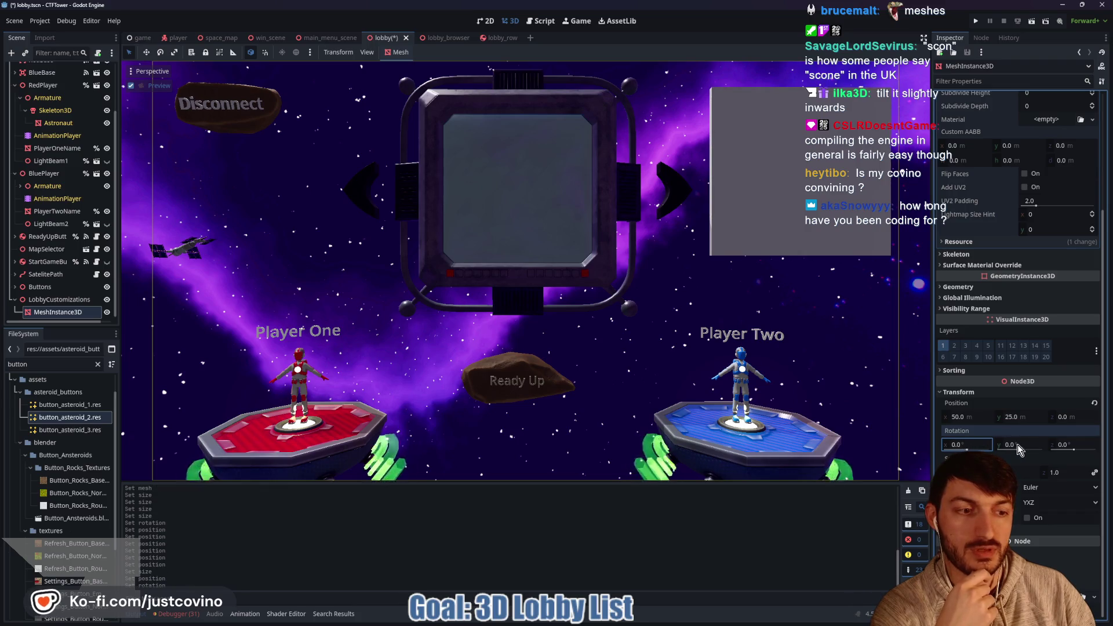
{"action": "left_click_drag", "start_coordinate": [1019, 450], "coordinate": [1003, 450]}
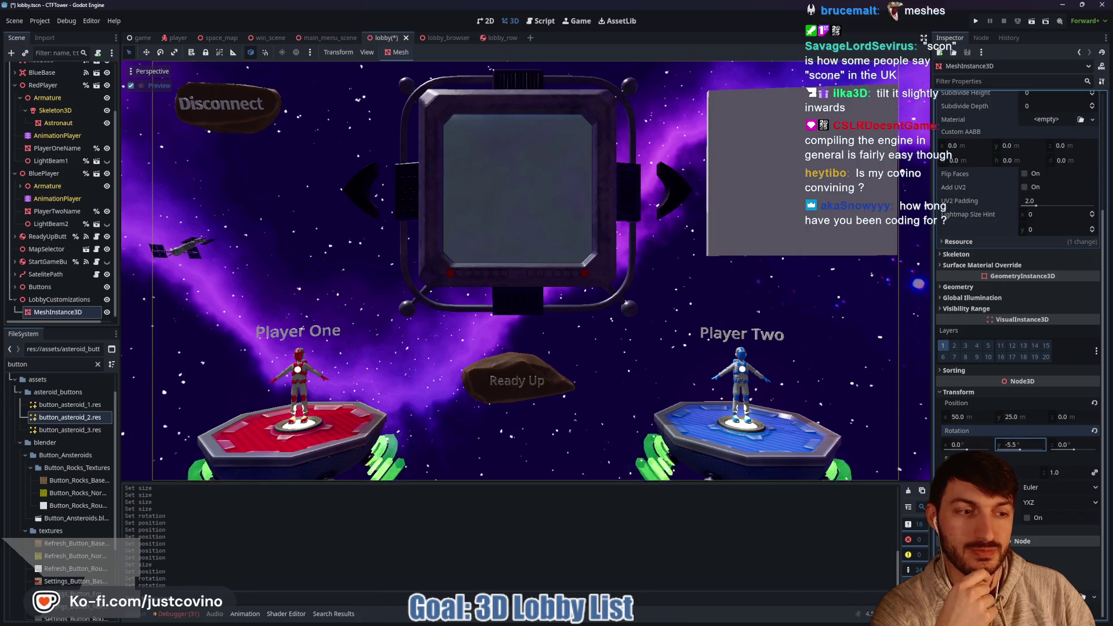
{"action": "left_click", "coordinate": [975, 418]}
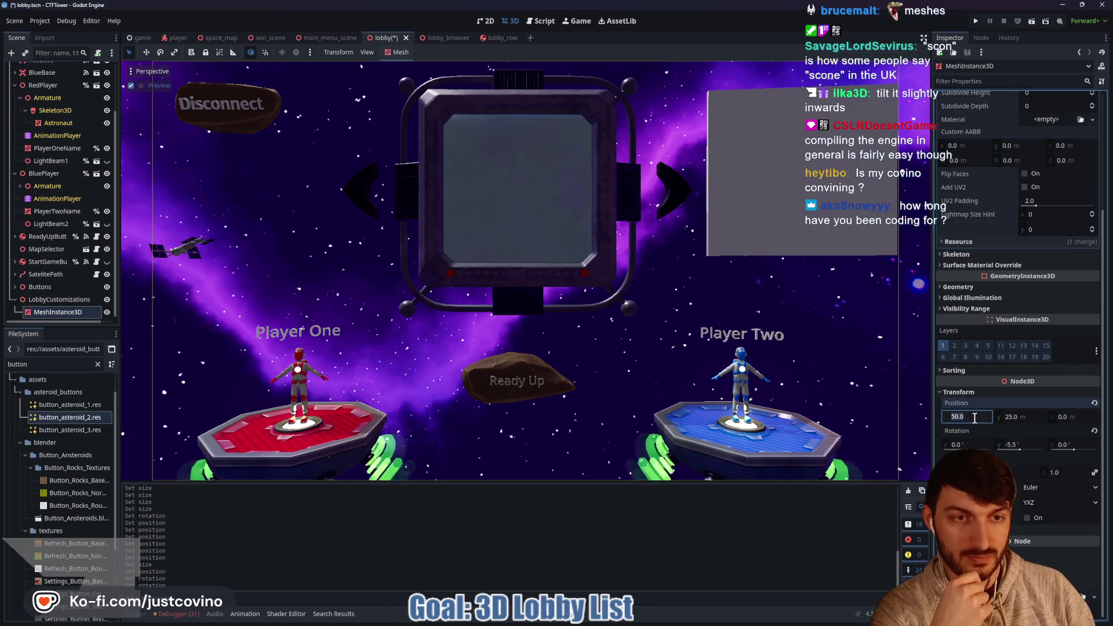
{"action": "type", "text": "48"}
{"action": "key", "text": "Return"}
{"action": "type", "text": "49"}
{"action": "key", "text": "Return"}
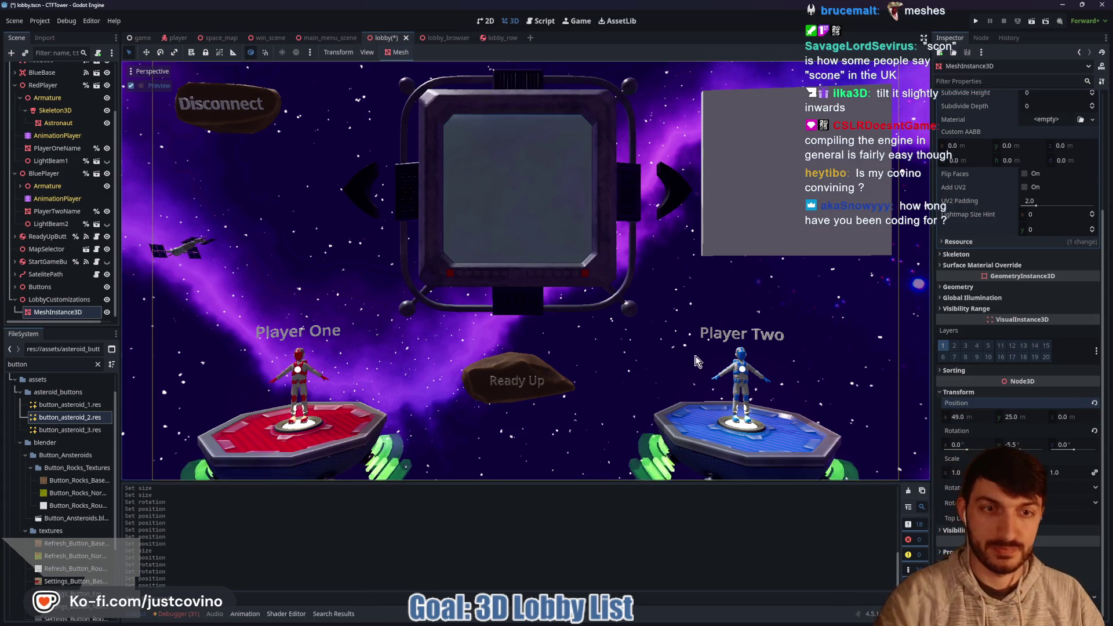
{"action": "key", "text": "ctrl+s"}
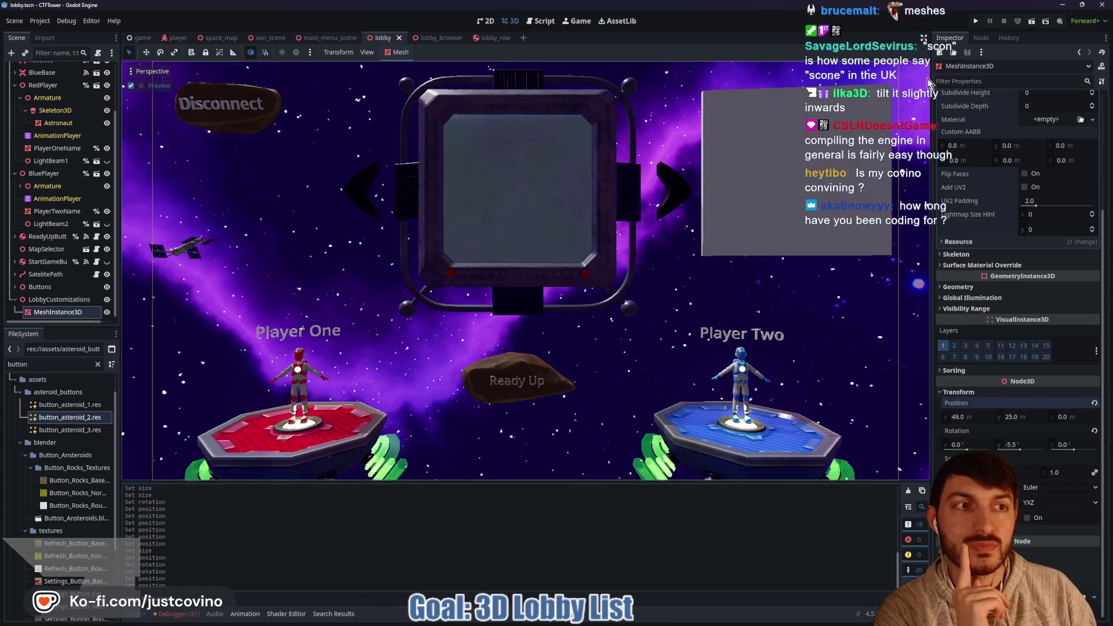
{"action": "left_click", "coordinate": [976, 22]}
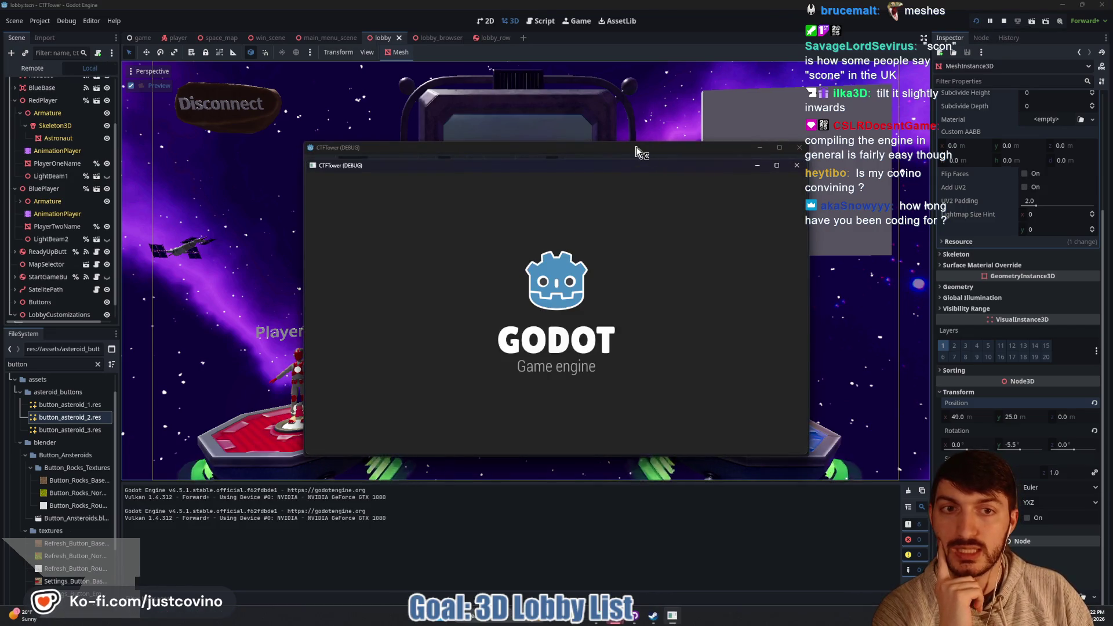
Host a public lobby in one game instance and open the lobby list in the other
{"action": "left_click_drag", "start_coordinate": [639, 149], "coordinate": [328, 137]}
{"action": "left_click", "coordinate": [130, 255]}
{"action": "left_click_drag", "start_coordinate": [563, 168], "coordinate": [754, 153]}
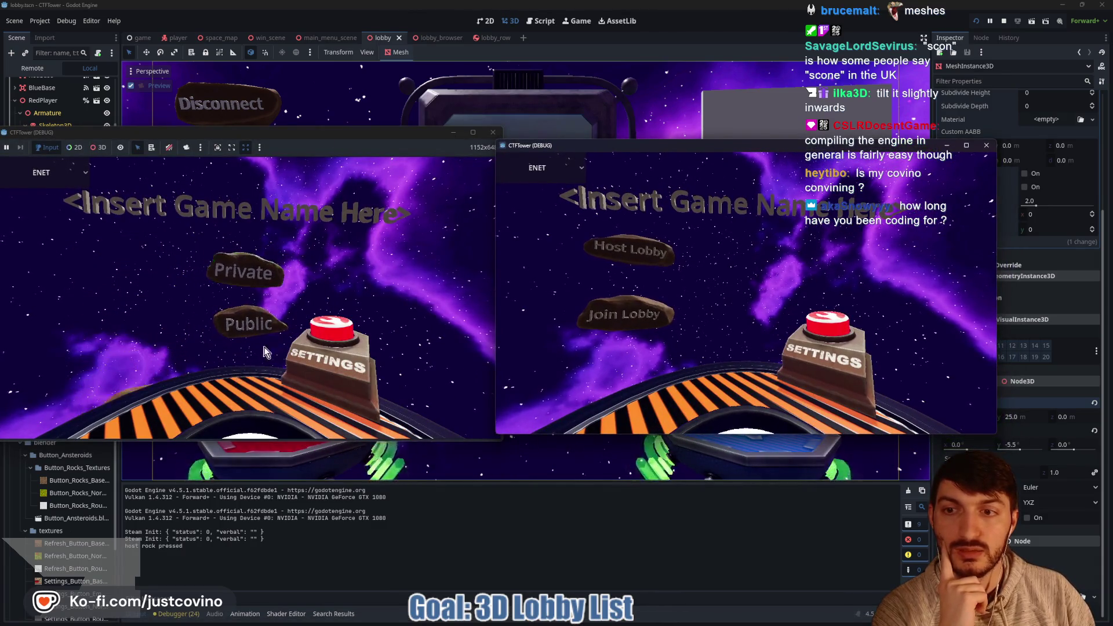
{"action": "left_click", "coordinate": [288, 323]}
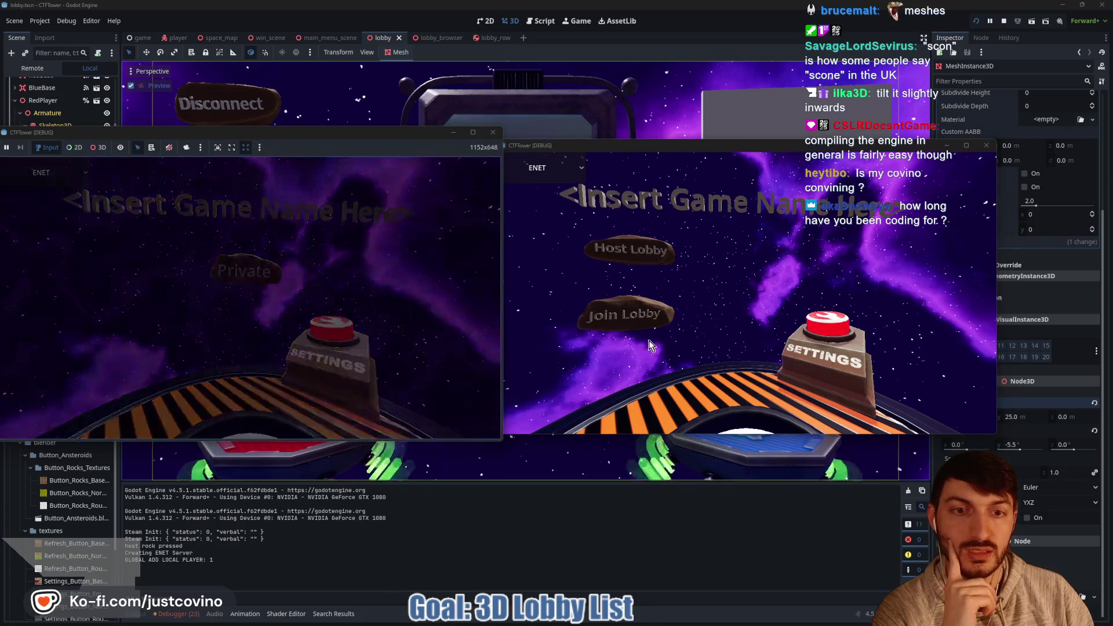
{"action": "left_click", "coordinate": [604, 310]}
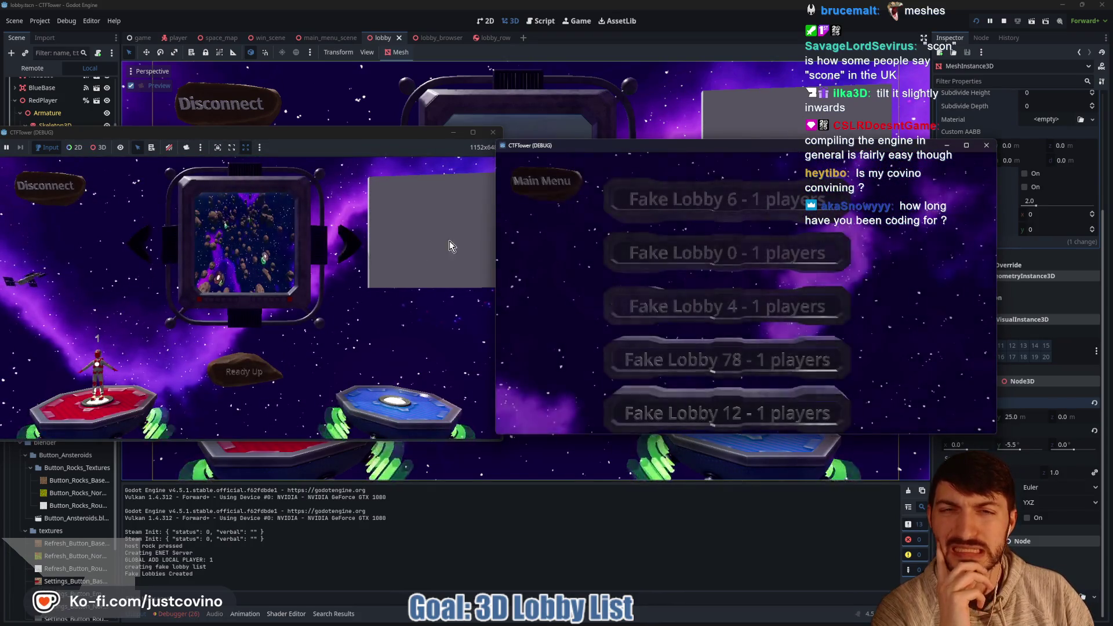
{"action": "mouse_move", "coordinate": [598, 148]}
{"action": "left_mouse_down"}
{"action": "mouse_move", "coordinate": [666, 140]}
{"action": "mouse_move", "coordinate": [638, 137]}
{"action": "left_mouse_up"}
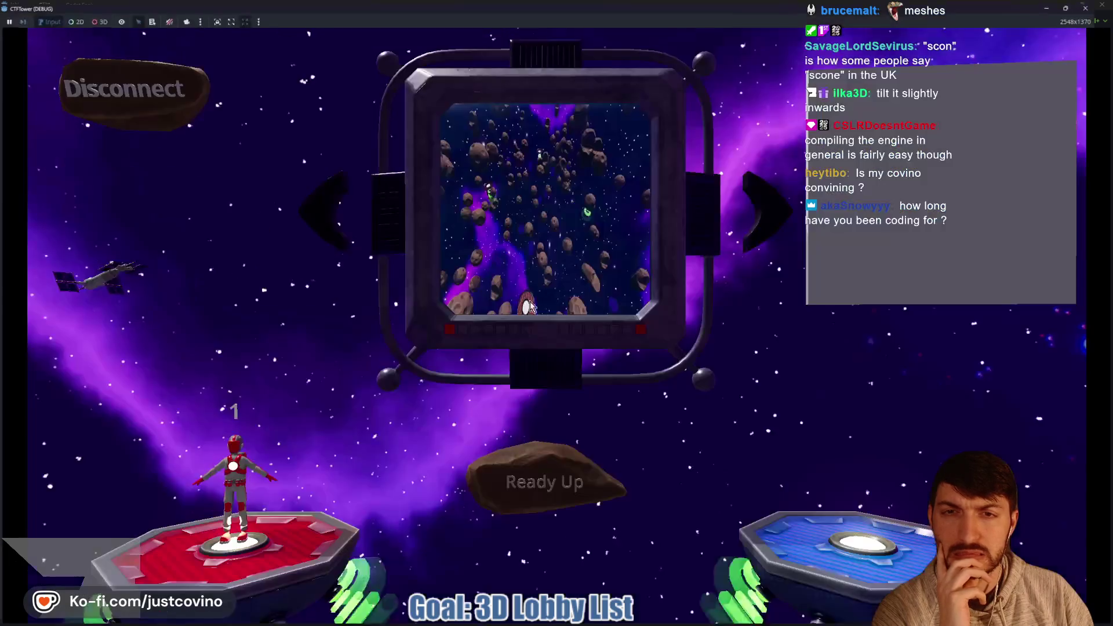
{"action": "left_click", "coordinate": [473, 132]}
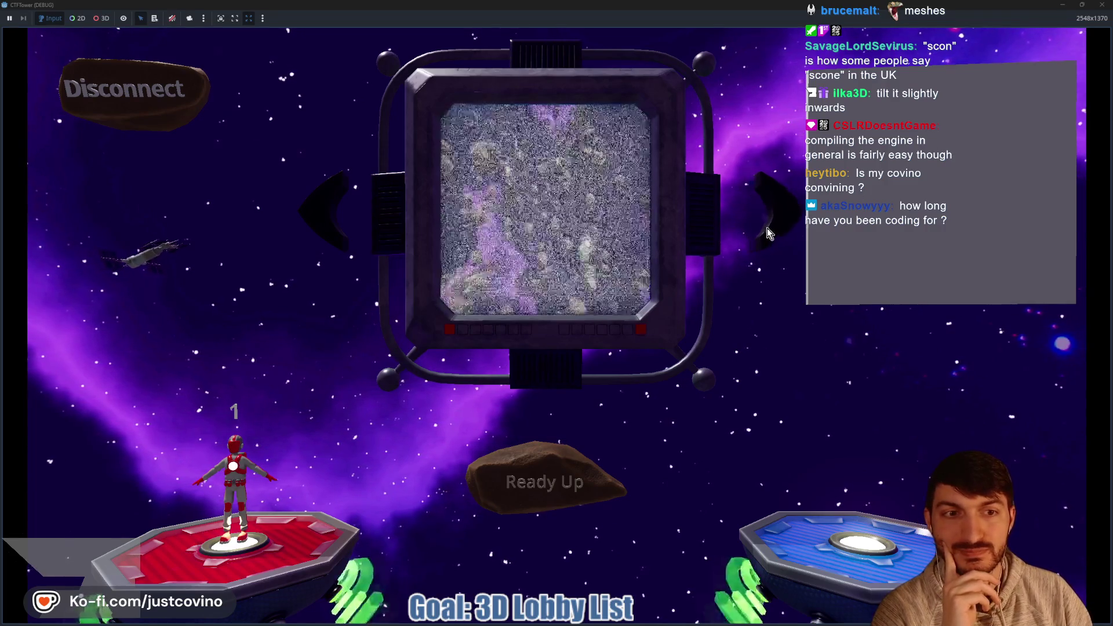
Cycle the TV screen views with its arrow buttons, then restore the host window size
{"action": "left_click", "coordinate": [767, 217]}
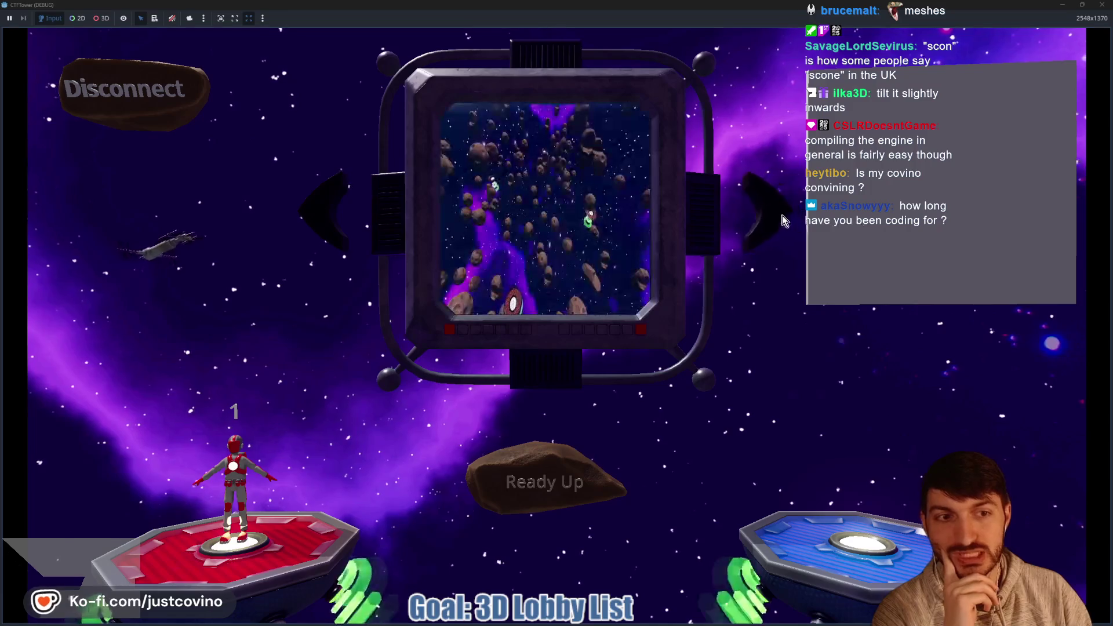
{"action": "left_click", "coordinate": [781, 215]}
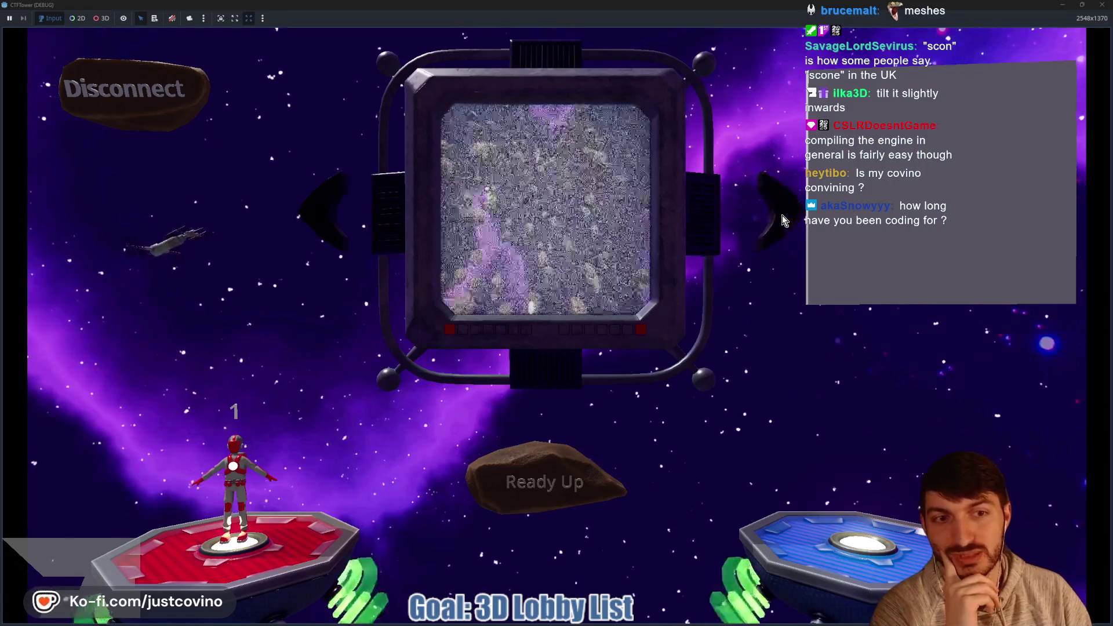
{"action": "left_click", "coordinate": [312, 224]}
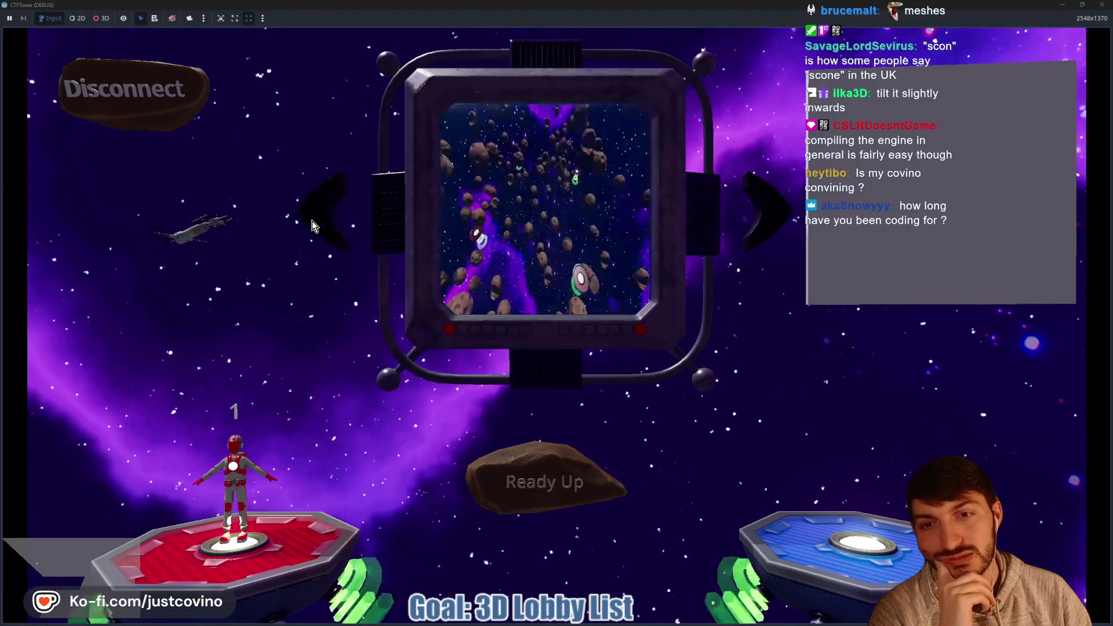
{"action": "left_click", "coordinate": [312, 224]}
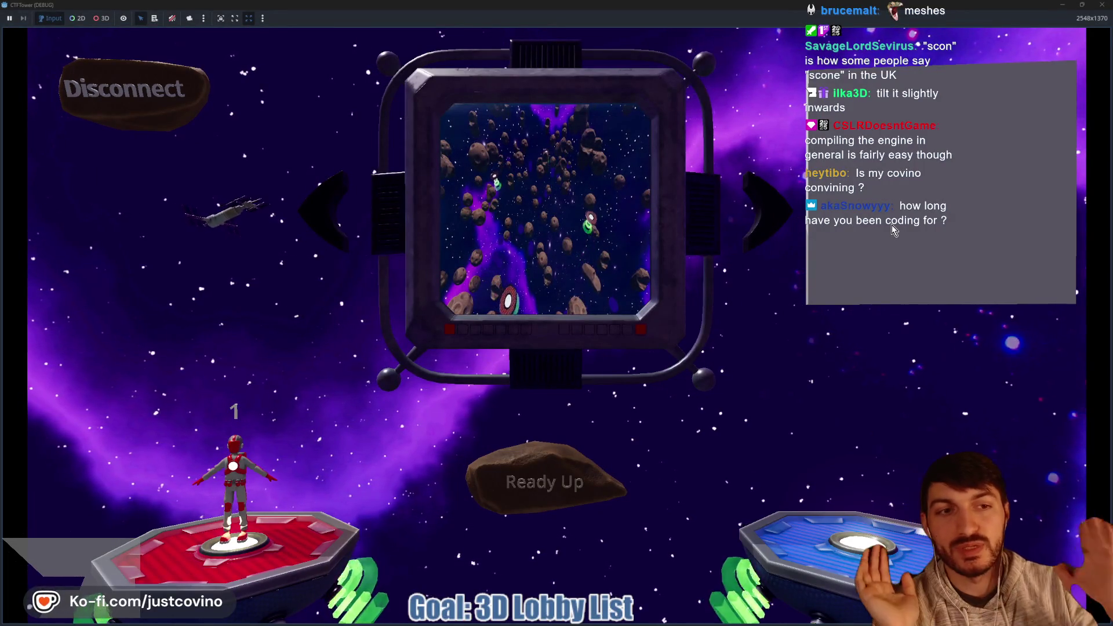
{"action": "left_click", "coordinate": [1082, 4]}
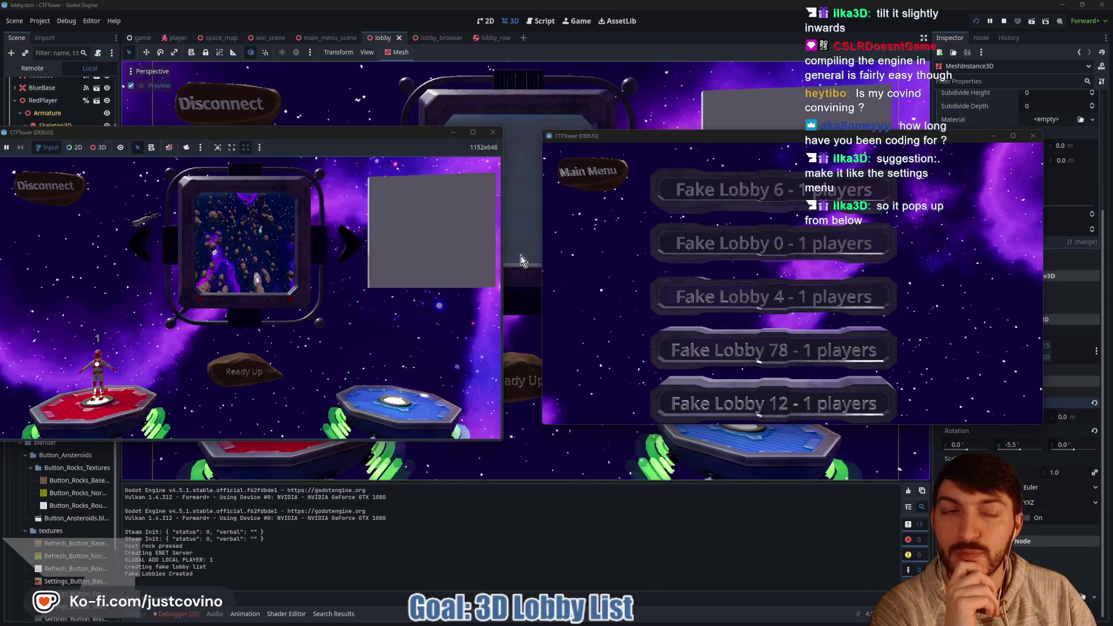
Join a lobby from the second game's list, then close the game windows
{"action": "left_click", "coordinate": [786, 186]}
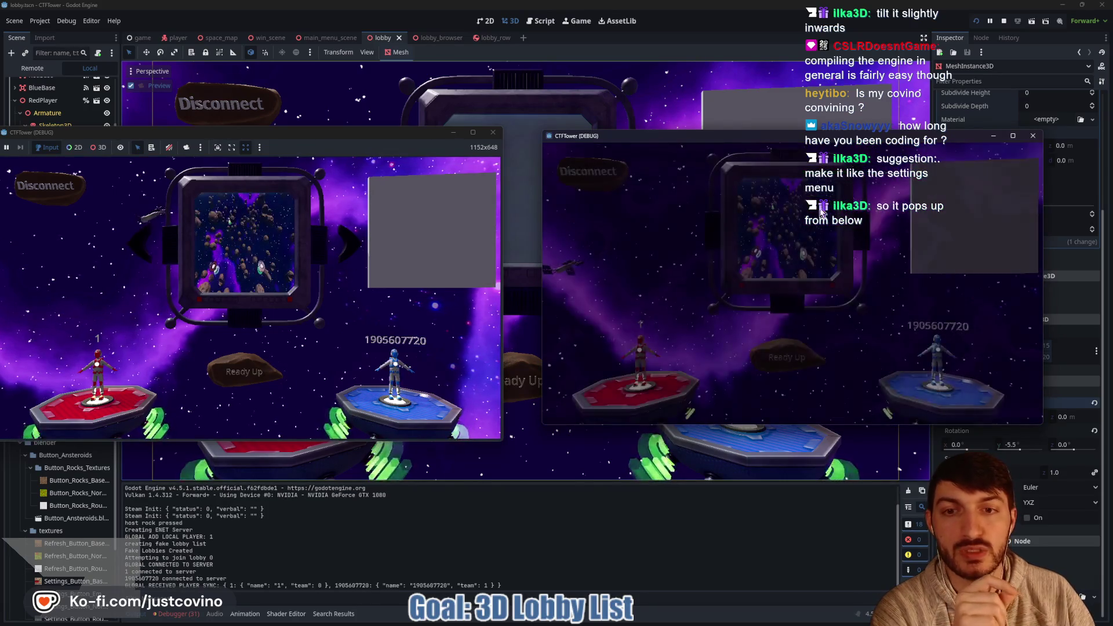
{"action": "left_click", "coordinate": [1033, 138]}
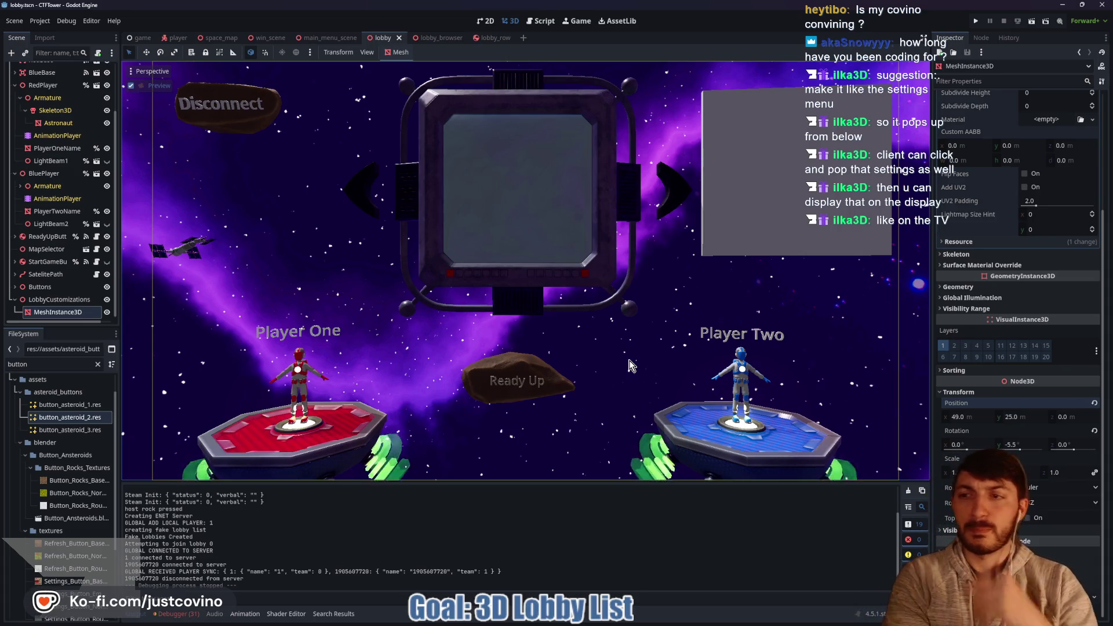
Delete the MeshInstance3D node from the lobby scene
{"action": "left_click", "coordinate": [53, 314]}
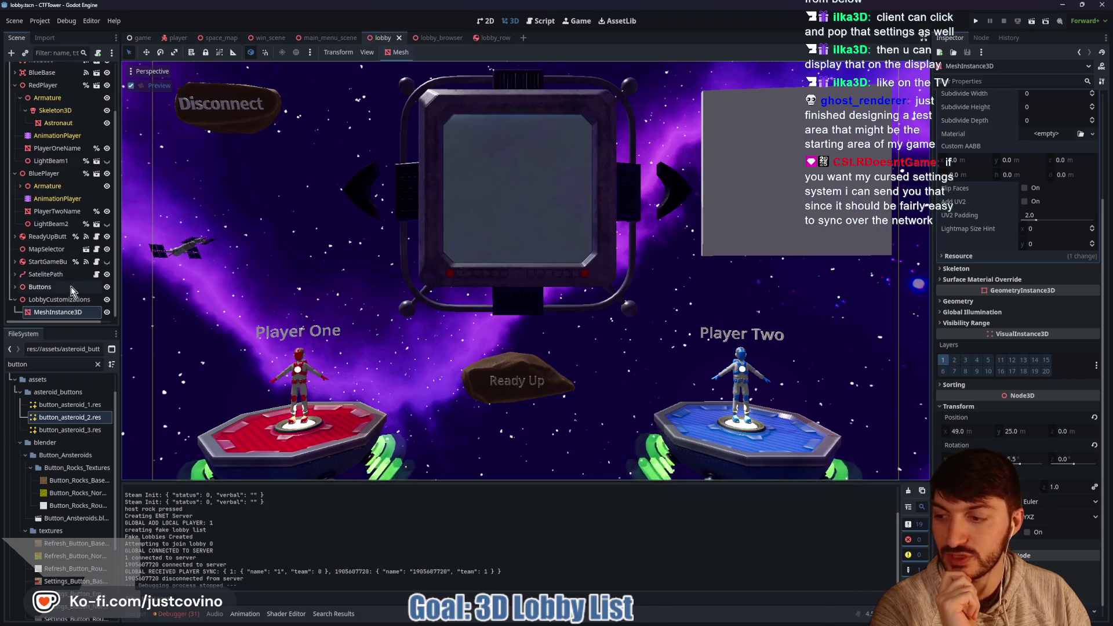
{"action": "left_click", "coordinate": [56, 316]}
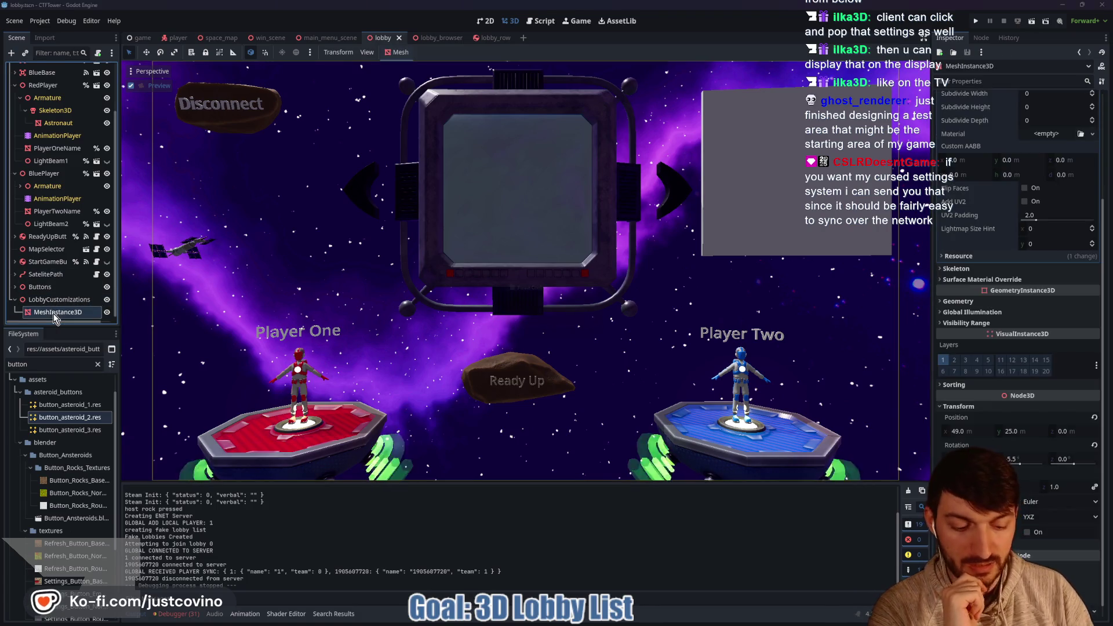
{"action": "key", "text": "Delete"}
{"action": "left_click", "coordinate": [533, 322]}
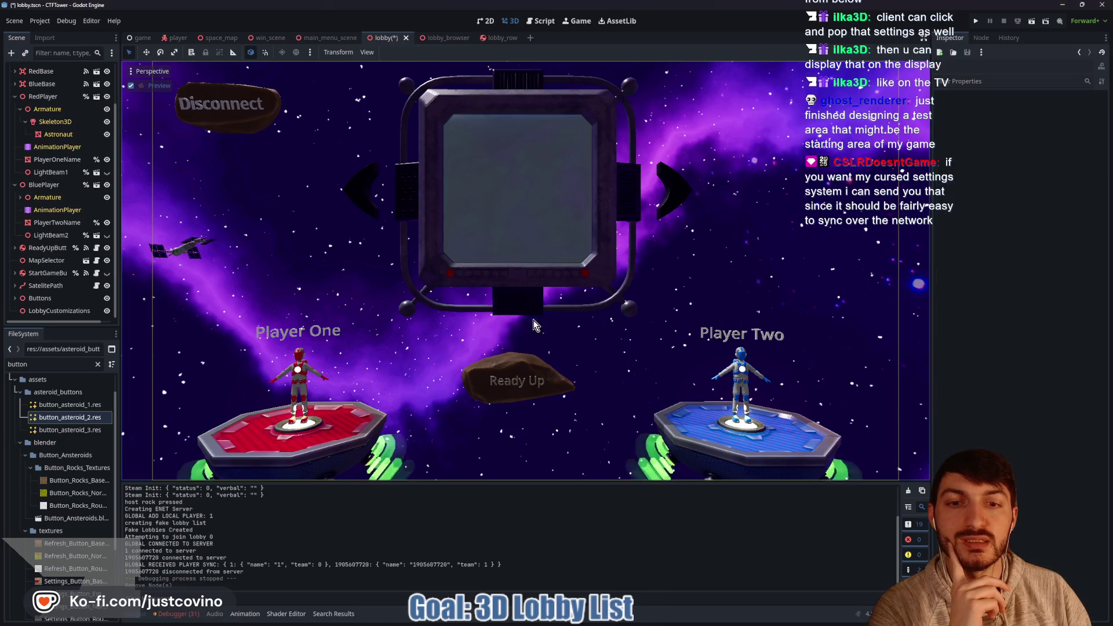
Turn off the camera preview on LobbyCustomizations to return to the free 3D view
{"action": "left_click", "coordinate": [87, 311]}
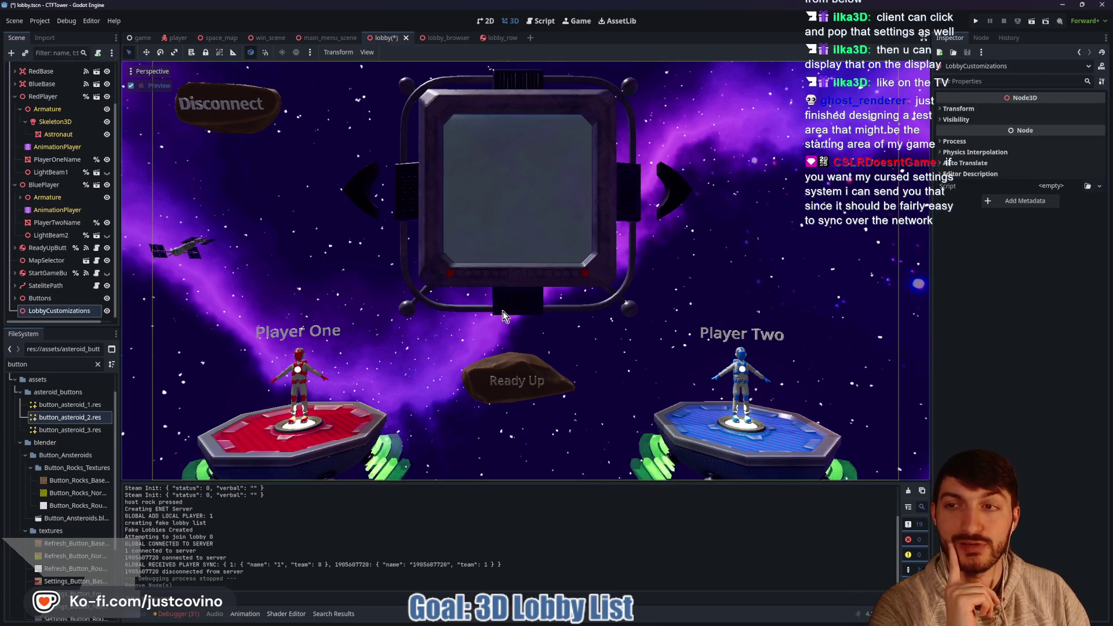
{"action": "left_click", "coordinate": [134, 86]}
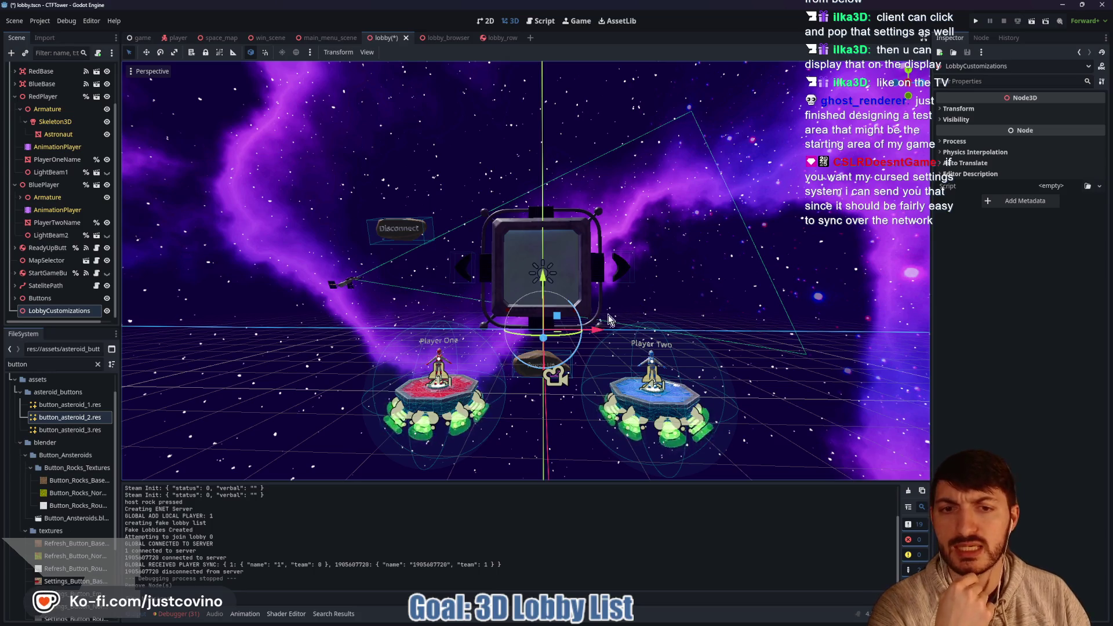
{"action": "scroll", "coordinate": [670, 302], "scroll_direction": "up", "scroll_amount": 2}
Save lobby.tscn, now without the MeshInstance3D panel
{"action": "scroll", "coordinate": [670, 301], "scroll_direction": "down", "scroll_amount": 1}
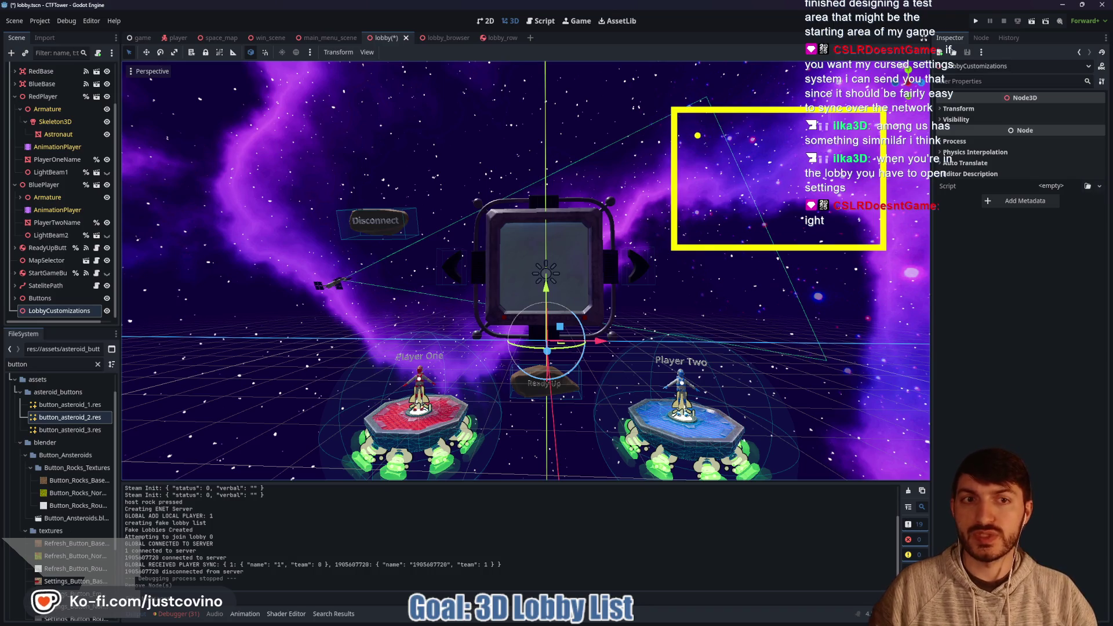
{"action": "type", "text": "se"}
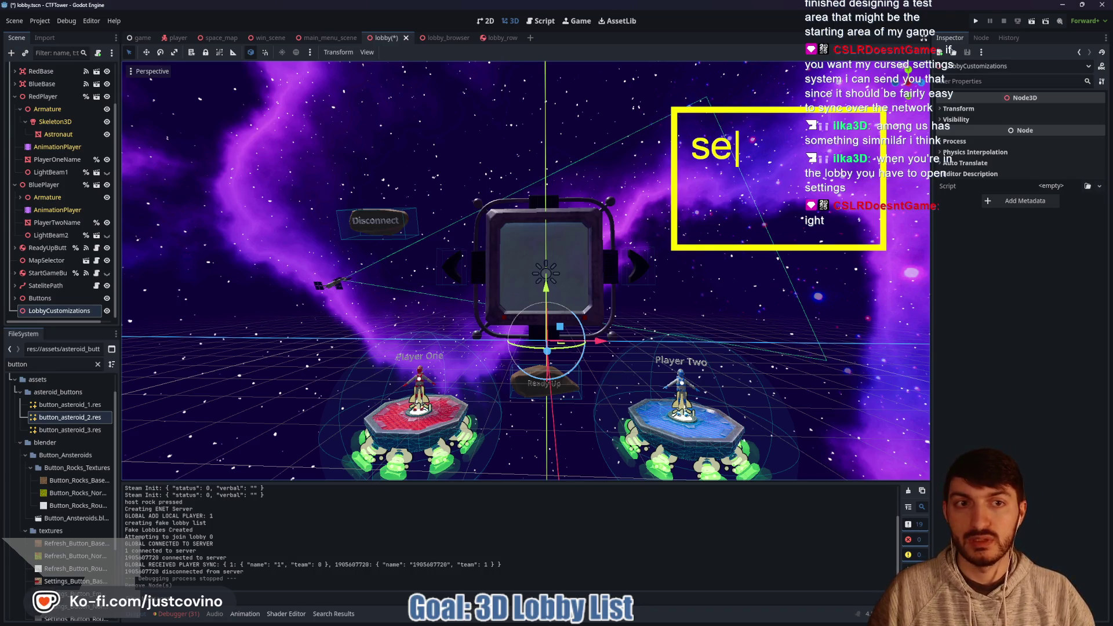
{"action": "key", "text": "BackSpace"}
{"action": "key", "text": "BackSpace"}
{"action": "type", "text": "map "}
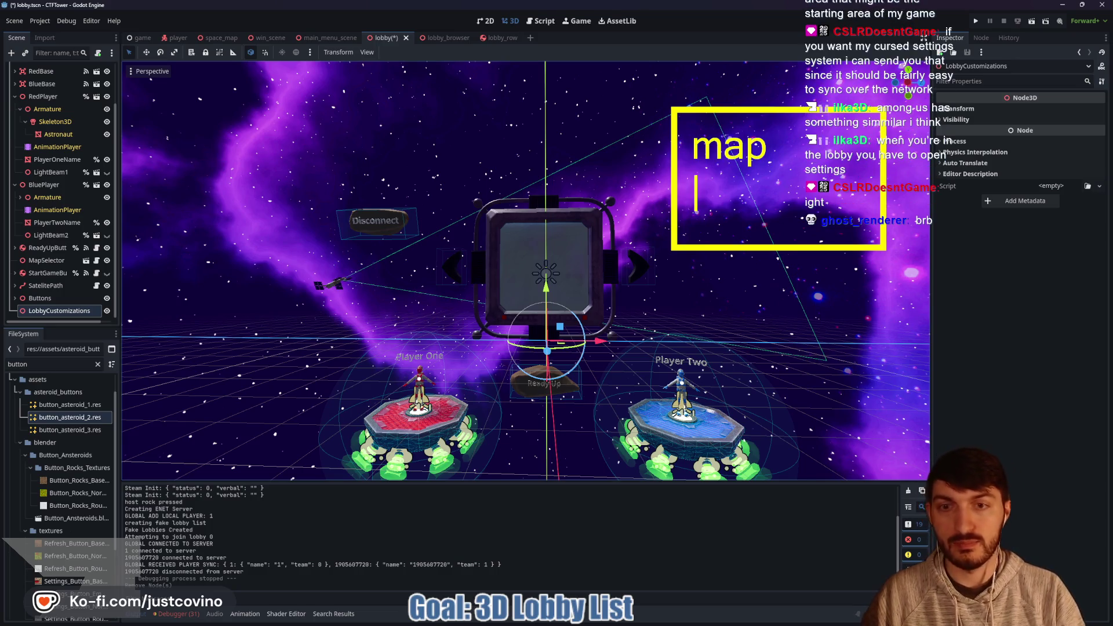
{"action": "type", "text": "things"}
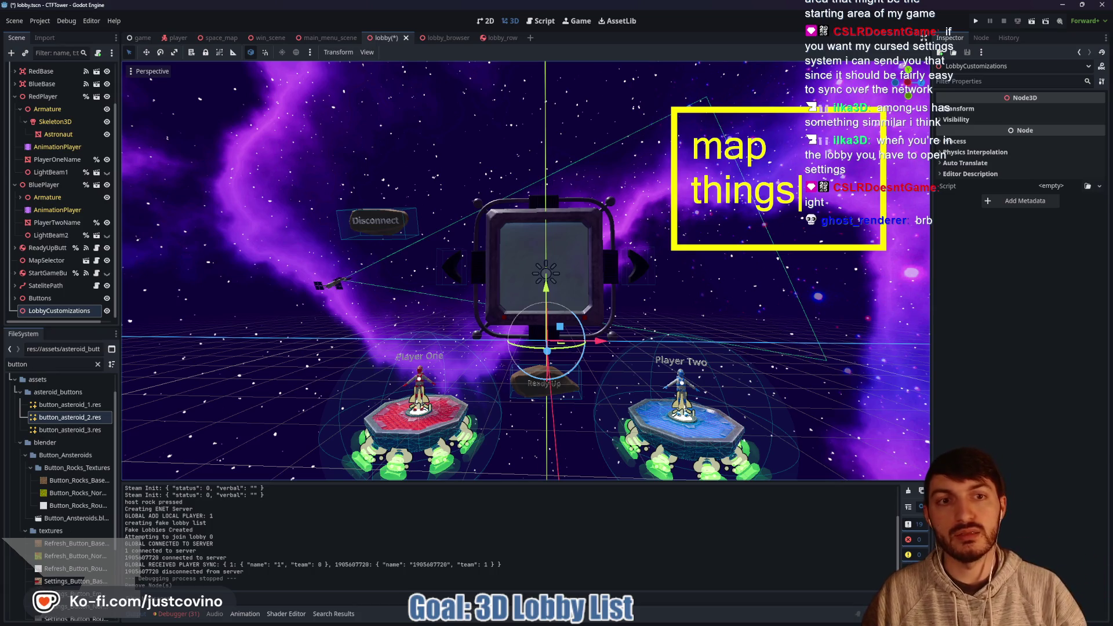
{"action": "key", "text": "BackSpace"}
{"action": "key", "text": "BackSpace"}
{"action": "key", "text": "BackSpace"}
{"action": "key", "text": "BackSpace"}
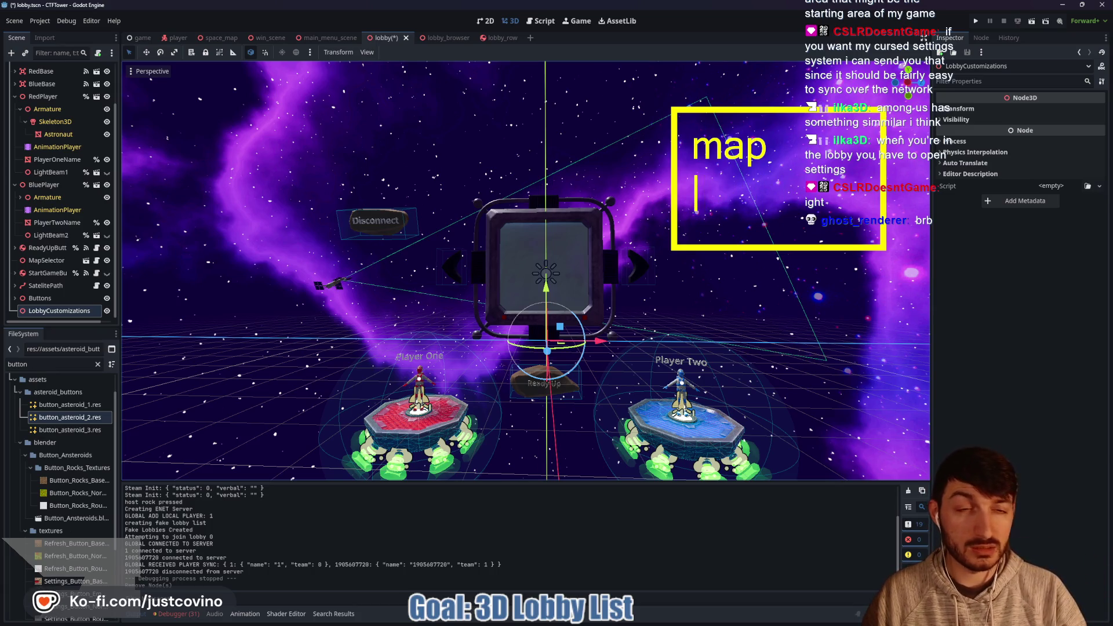
{"action": "type", "text": "profe"}
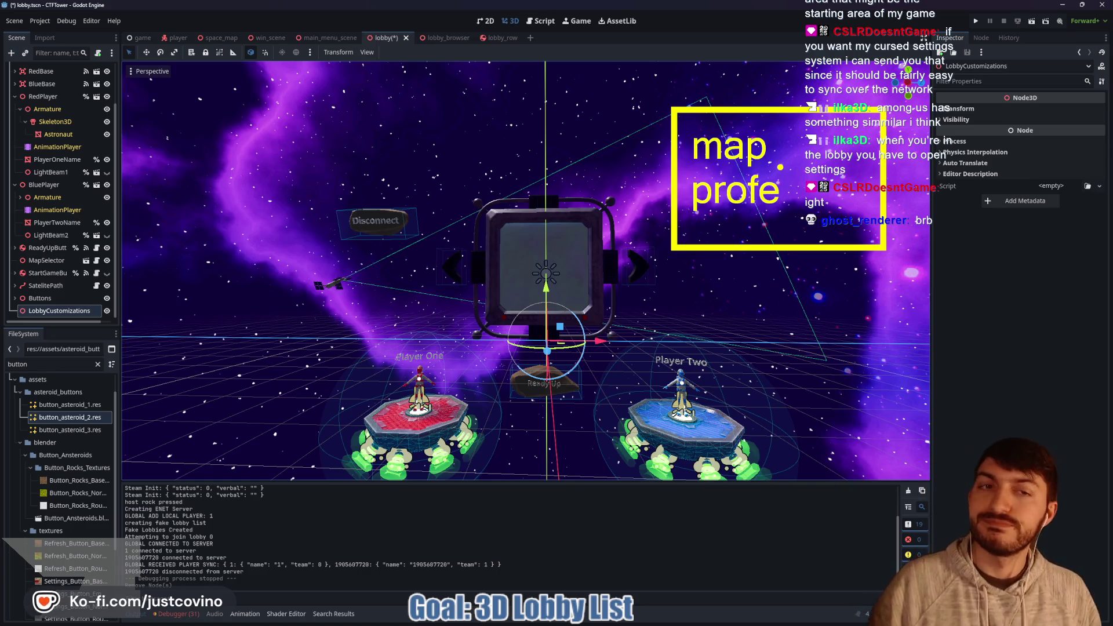
{"action": "key", "text": "Escape"}
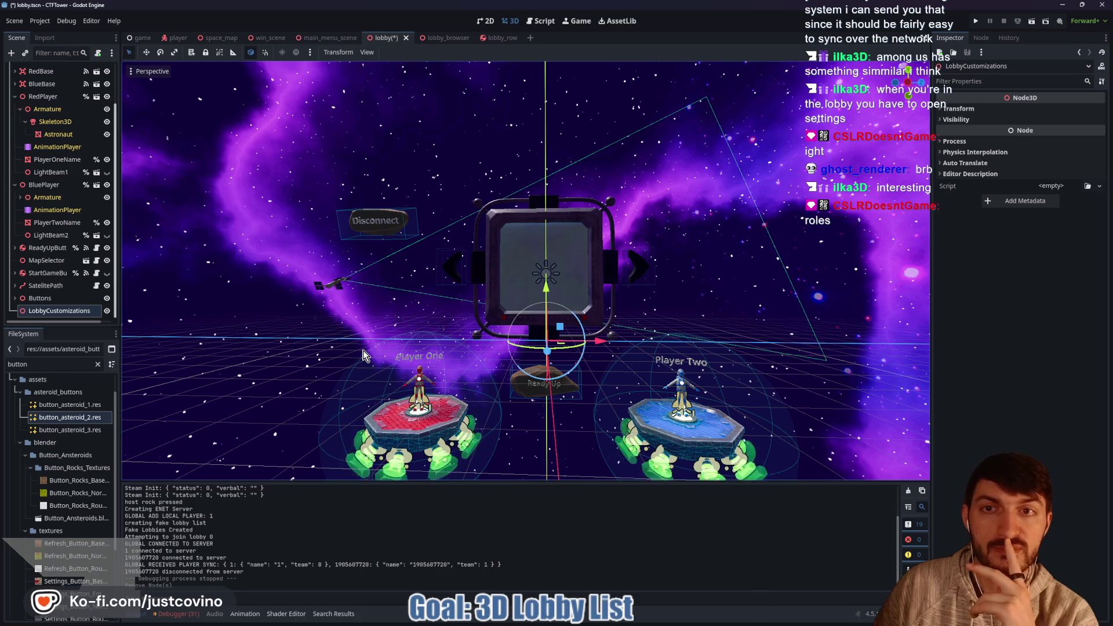
{"action": "key", "text": "ctrl+s"}
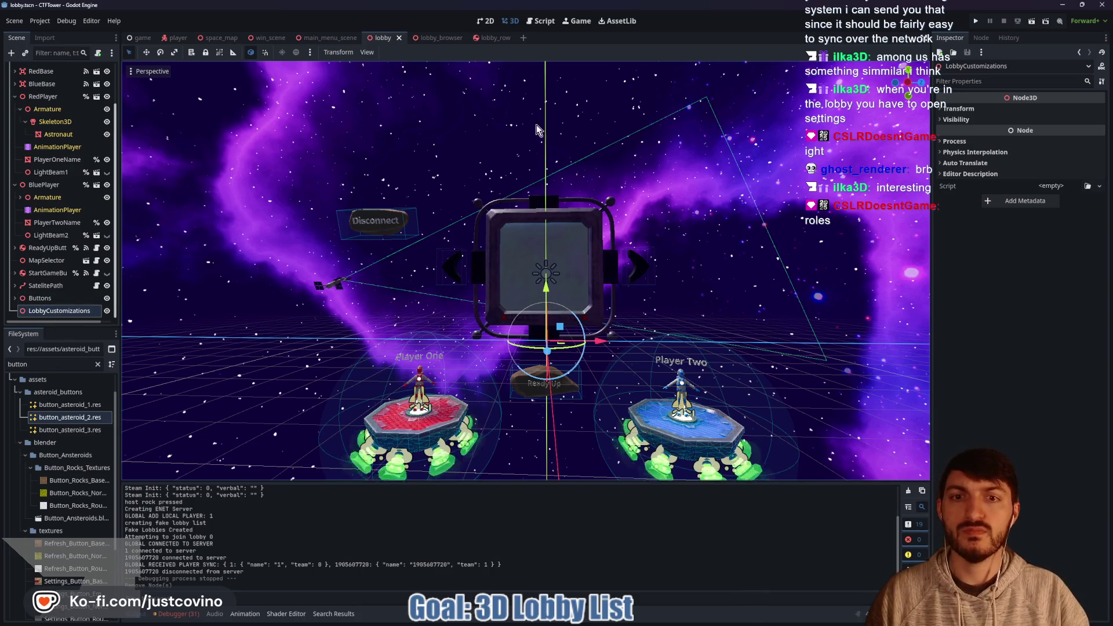
Create a new scene with a Node3D root named LobbySettingsMenu
{"action": "left_click", "coordinate": [524, 38]}
{"action": "left_click", "coordinate": [74, 97]}
{"action": "double_click", "coordinate": [62, 70]}
{"action": "type", "text": "LobbySettingsMe"}
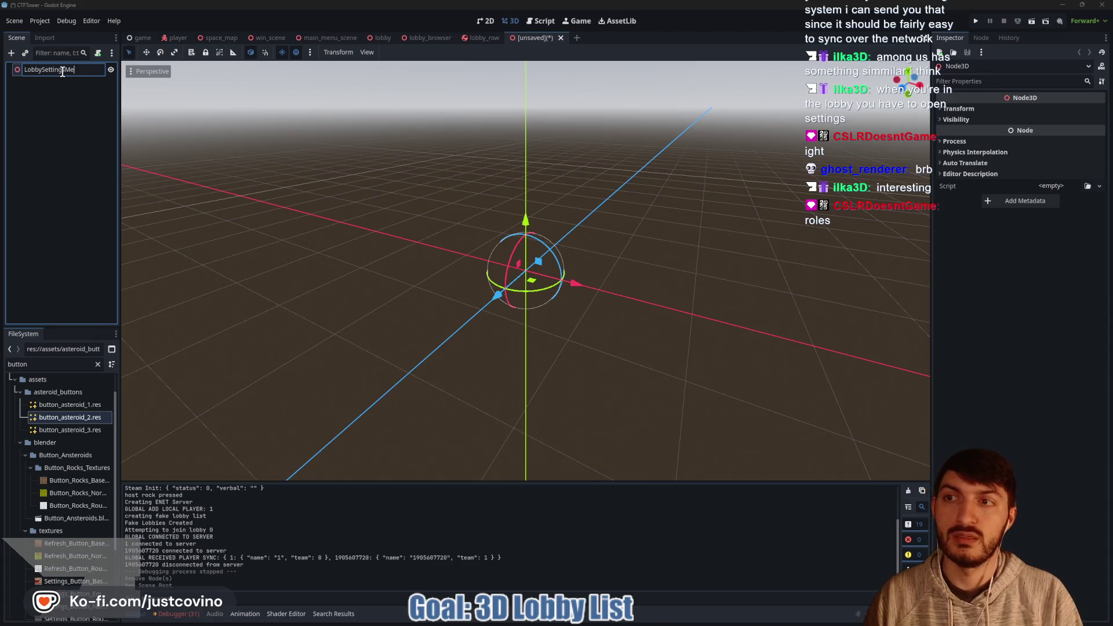
{"action": "type", "text": "nu"}
{"action": "key", "text": "Return"}
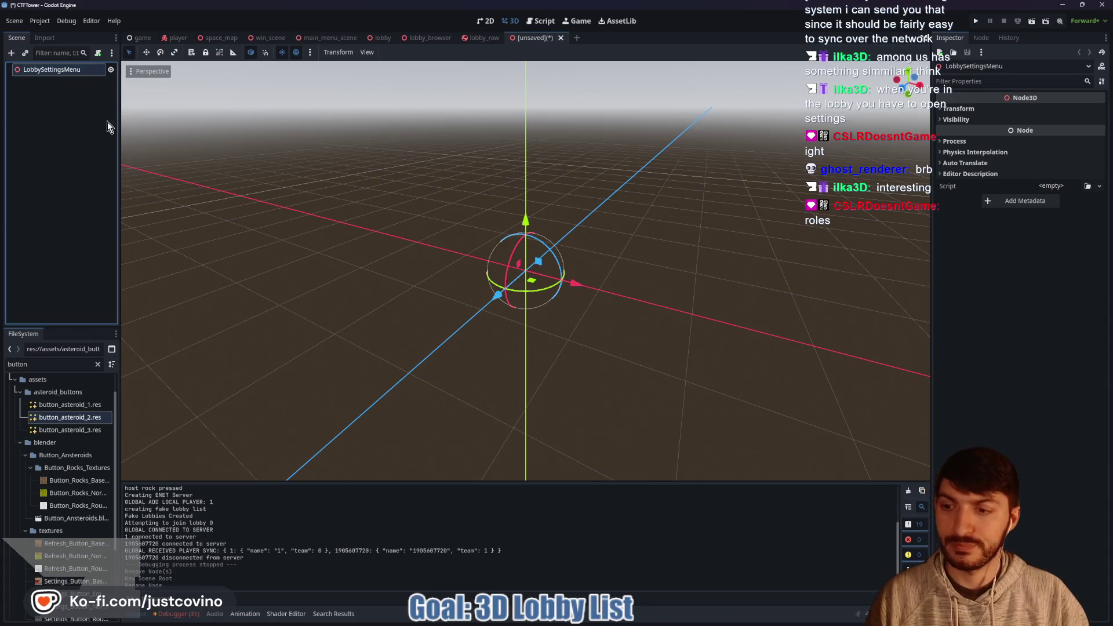
Clear the FileSystem filter and locate Settings Display.blend among the blender assets
{"action": "left_click", "coordinate": [98, 365]}
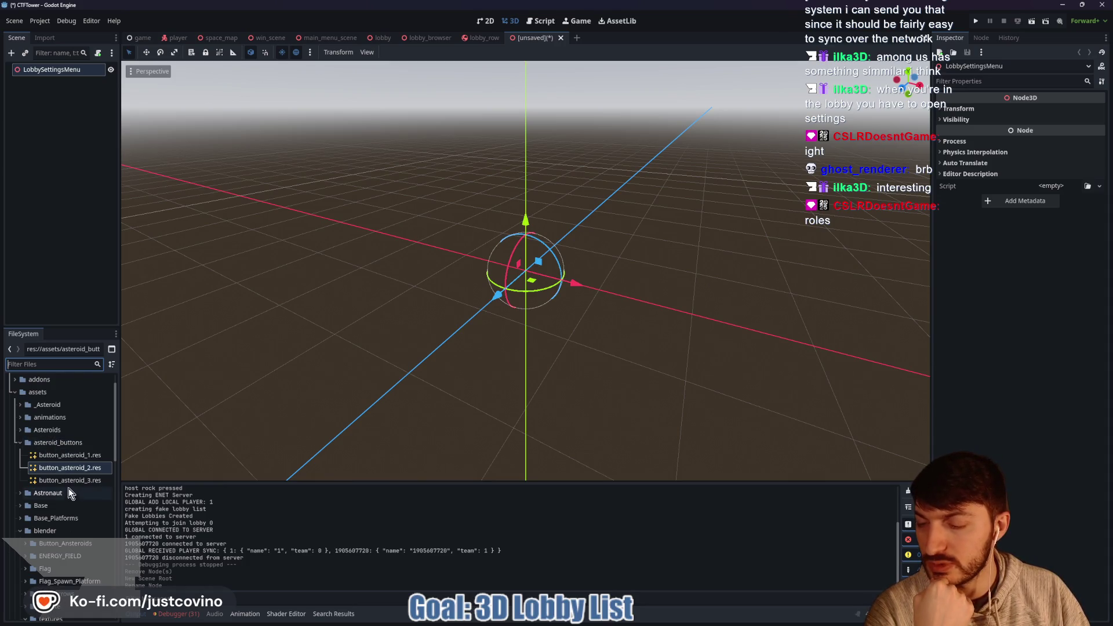
{"action": "left_click", "coordinate": [20, 443]}
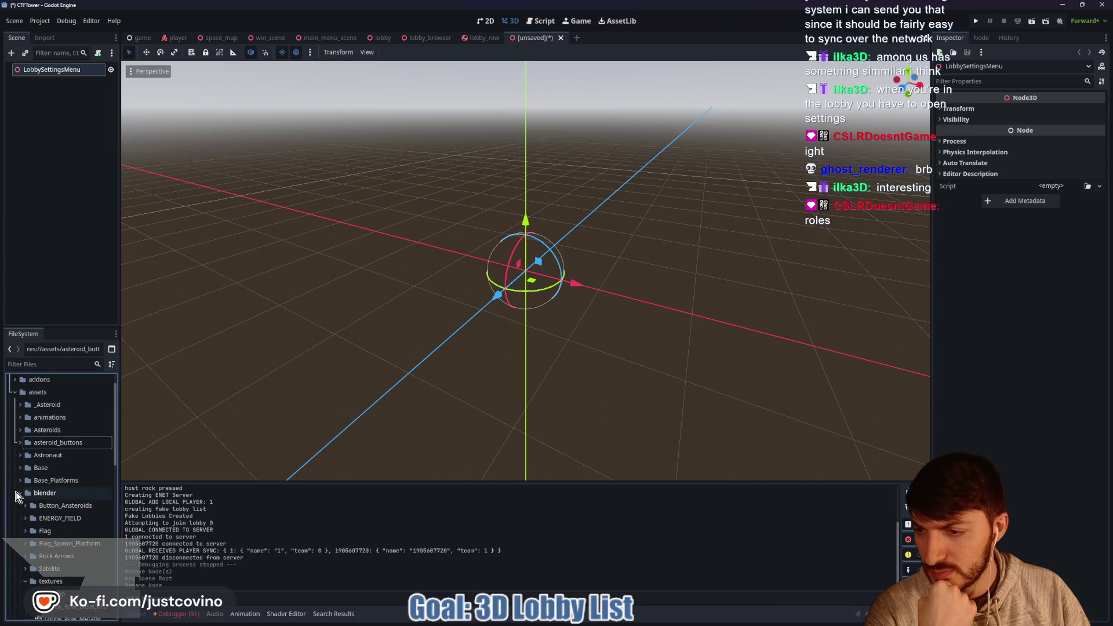
{"action": "scroll", "coordinate": [26, 492], "scroll_direction": "down", "scroll_amount": 2}
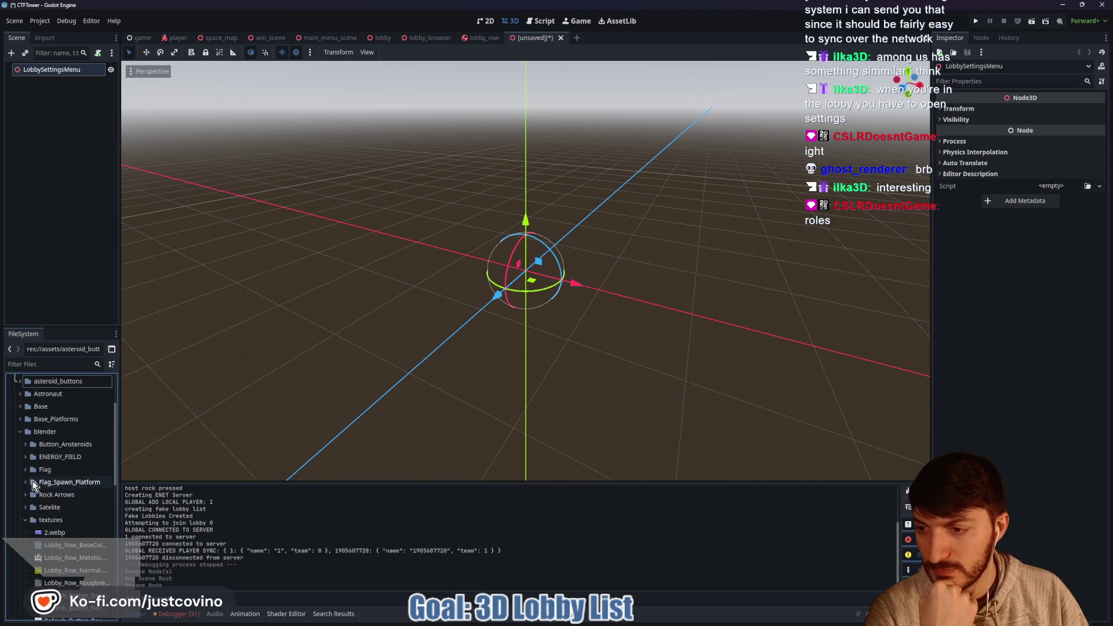
{"action": "left_click", "coordinate": [23, 520]}
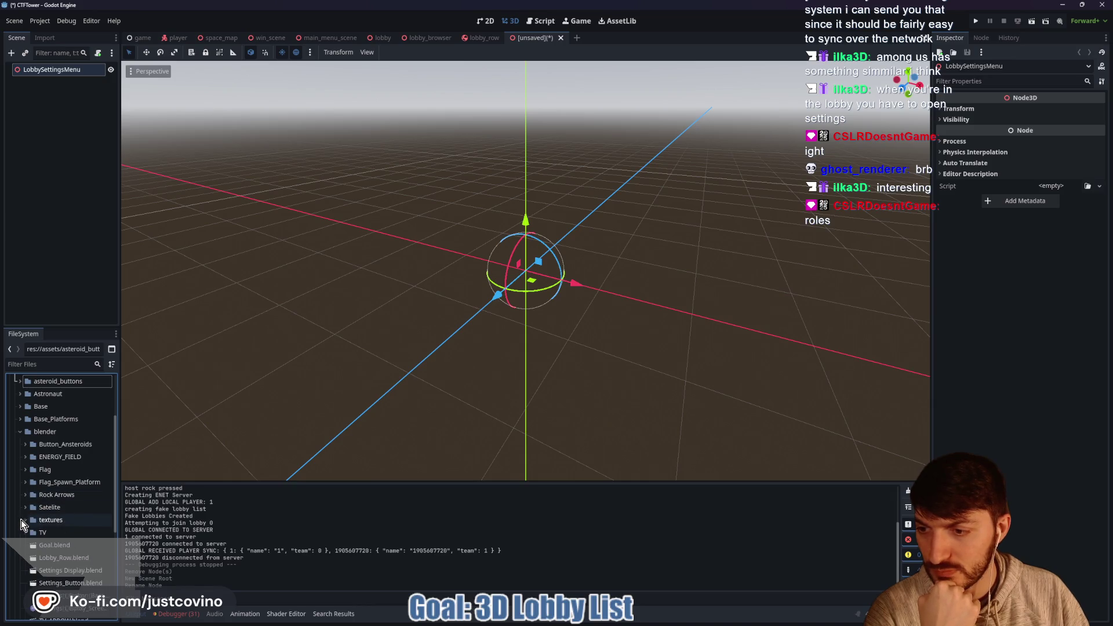
{"action": "scroll", "coordinate": [35, 525], "scroll_direction": "down", "scroll_amount": 1}
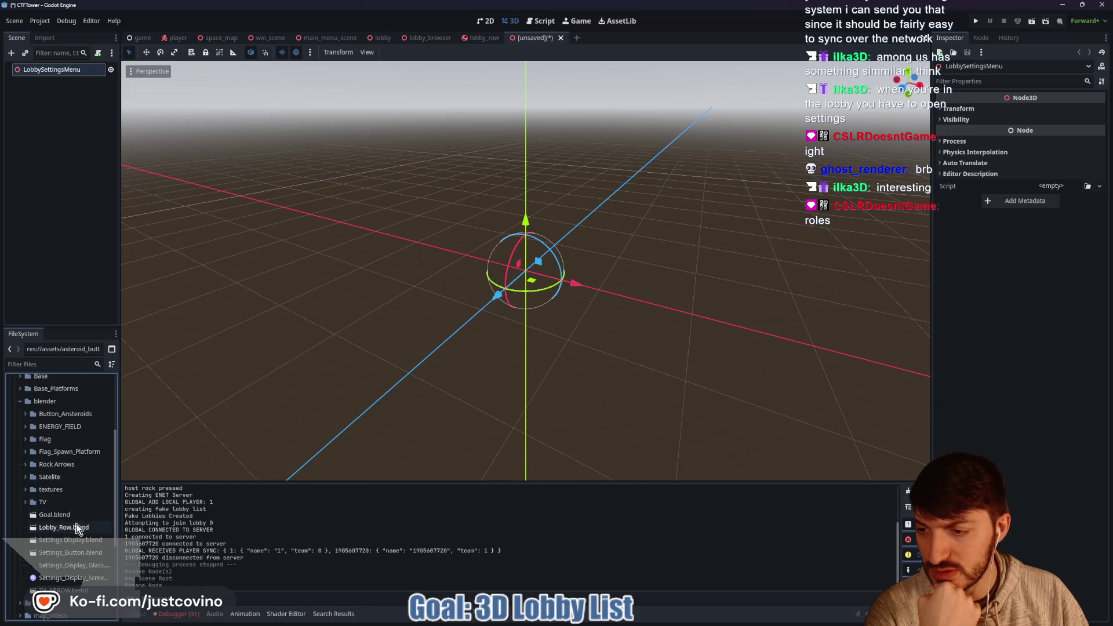
{"action": "left_click", "coordinate": [70, 541]}
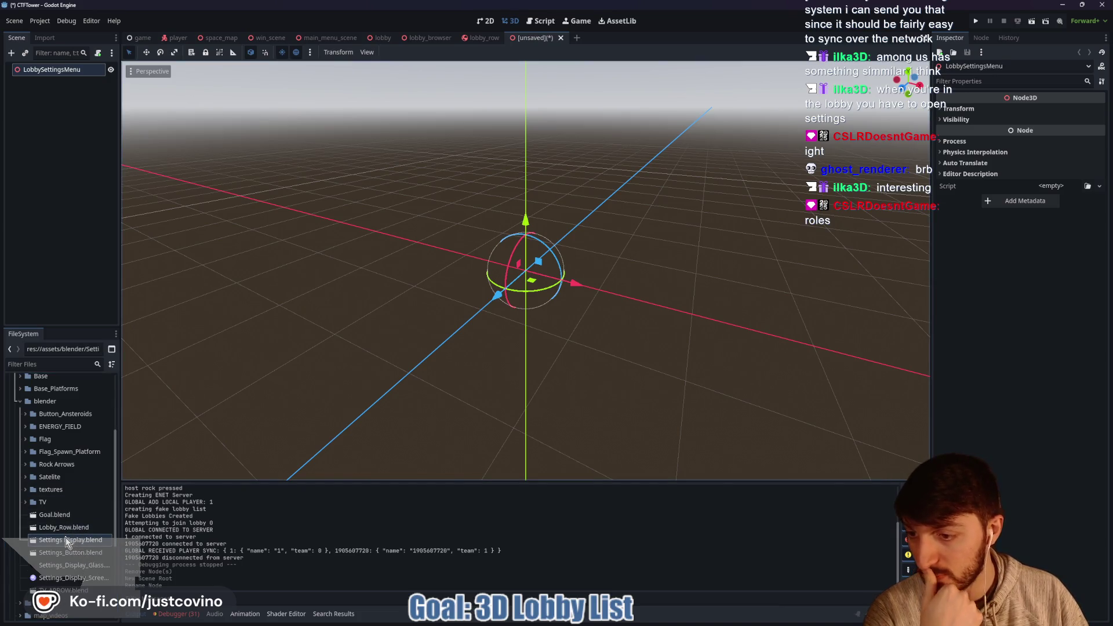
Drop Settings Display.blend into the scene and set its position X and Z to 0
{"action": "mouse_move", "coordinate": [67, 543]}
{"action": "left_mouse_down"}
{"action": "mouse_move", "coordinate": [472, 277]}
{"action": "mouse_move", "coordinate": [488, 245]}
{"action": "left_mouse_up"}
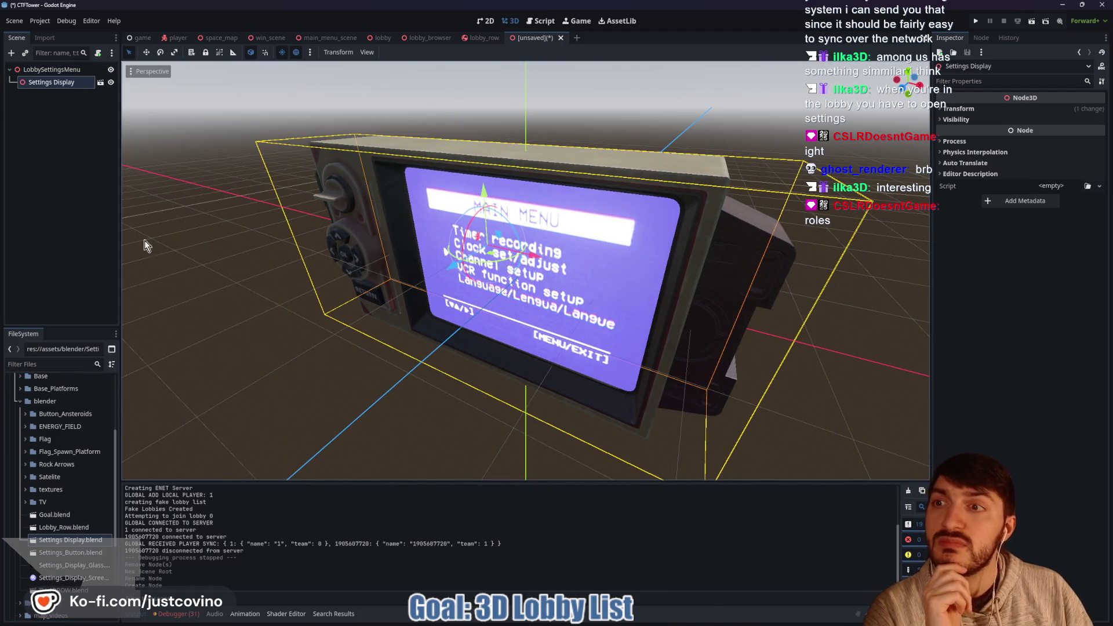
{"action": "left_click", "coordinate": [973, 110]}
{"action": "left_click", "coordinate": [980, 133]}
{"action": "type", "text": "0"}
{"action": "key", "text": "Tab"}
{"action": "key", "text": "Tab"}
{"action": "type", "text": "0"}
{"action": "key", "text": "Return"}
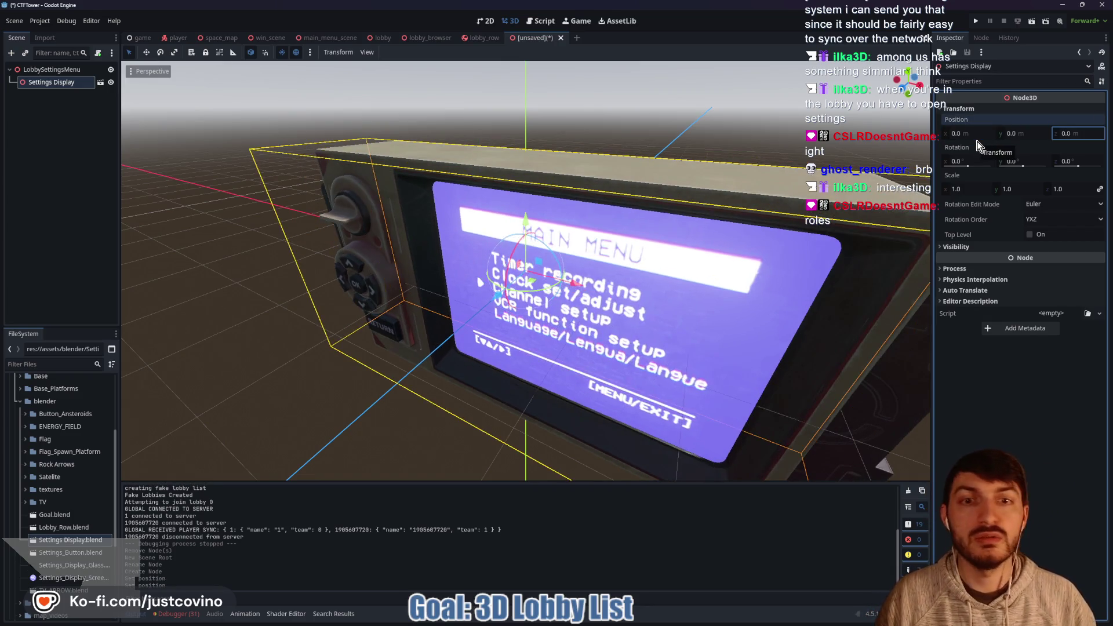
{"action": "scroll", "coordinate": [580, 284], "scroll_direction": "down", "scroll_amount": 2}
{"action": "mouse_move", "coordinate": [580, 284]}
{"action": "left_mouse_down"}
{"action": "mouse_move", "coordinate": [632, 294]}
{"action": "mouse_move", "coordinate": [644, 283]}
{"action": "left_mouse_up"}
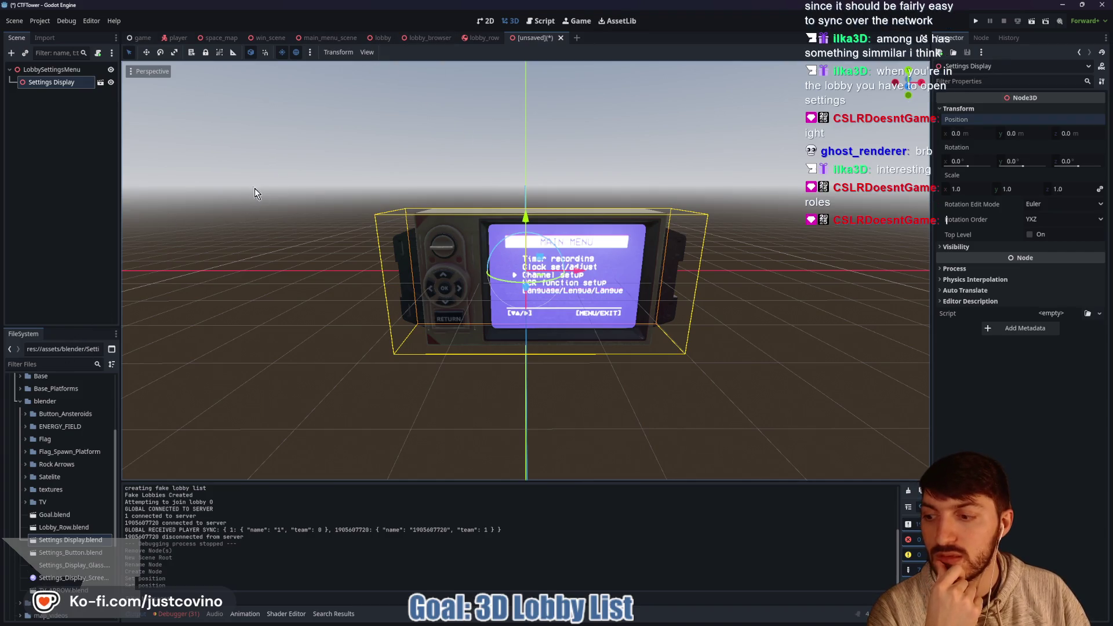
Switch to main_menu_scene and open the SettingsMenu's own settings_screen scene
{"action": "left_click", "coordinate": [208, 37]}
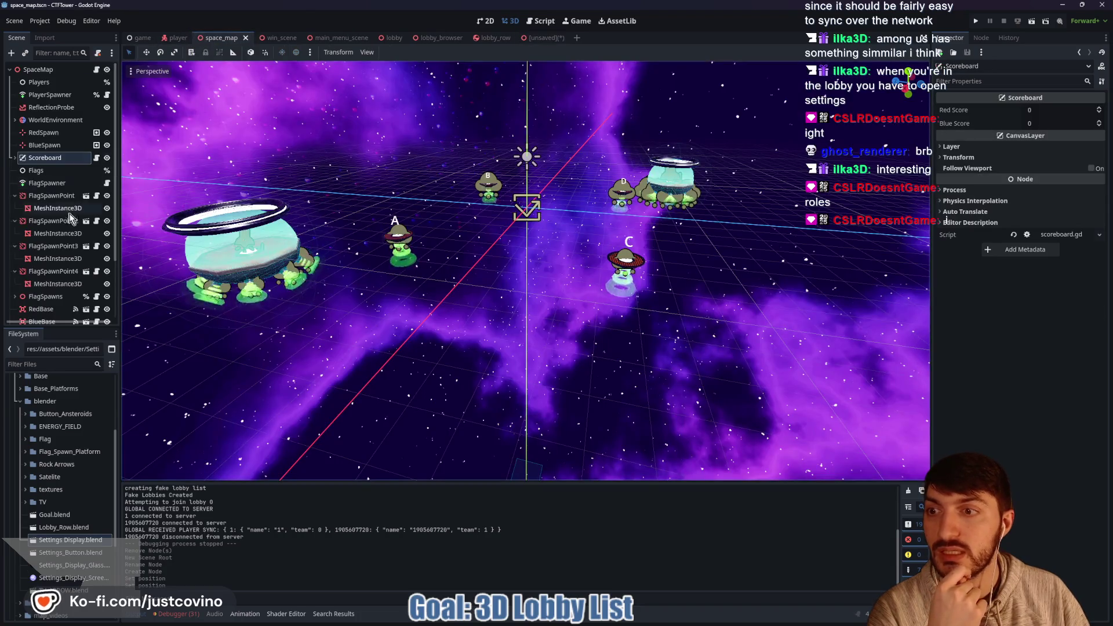
{"action": "left_click", "coordinate": [279, 37]}
{"action": "left_click", "coordinate": [331, 38]}
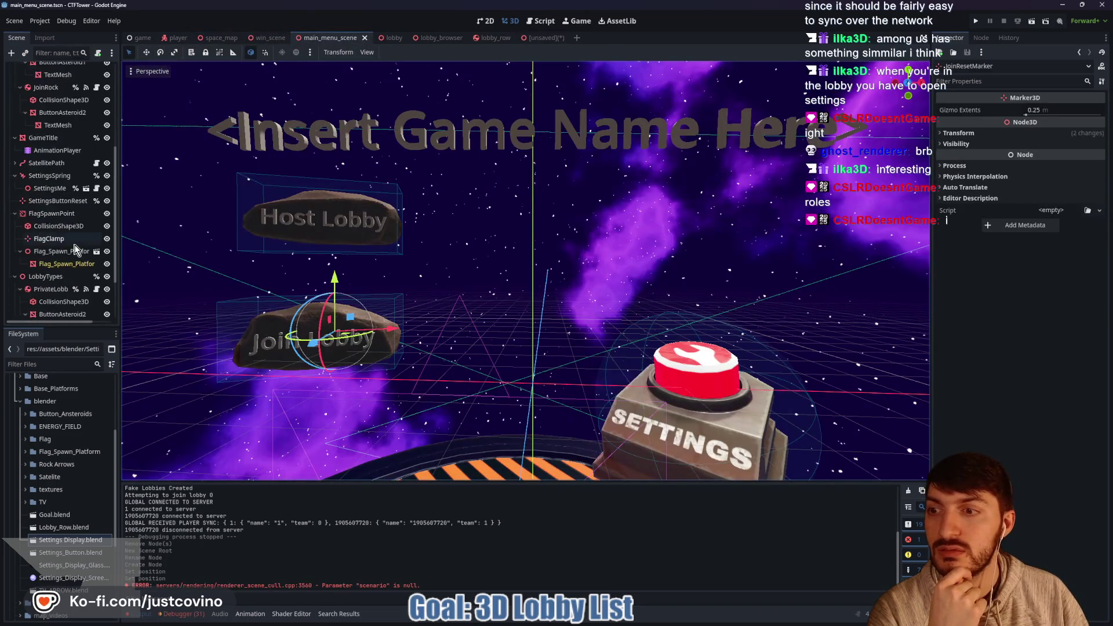
{"action": "scroll", "coordinate": [44, 278], "scroll_direction": "up", "scroll_amount": 3}
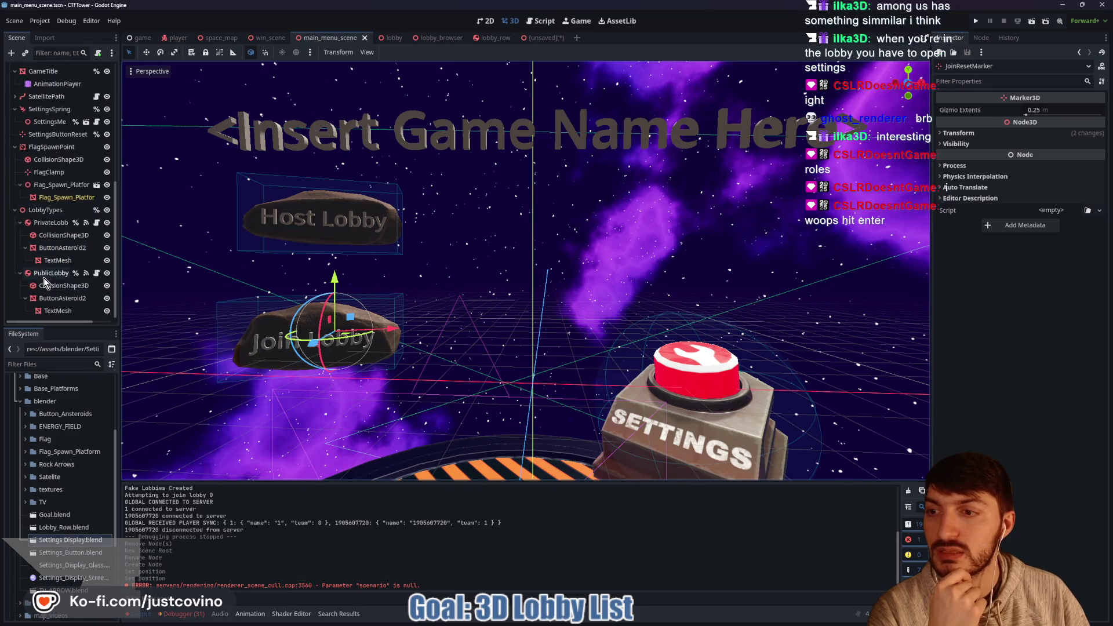
{"action": "left_click", "coordinate": [86, 218]}
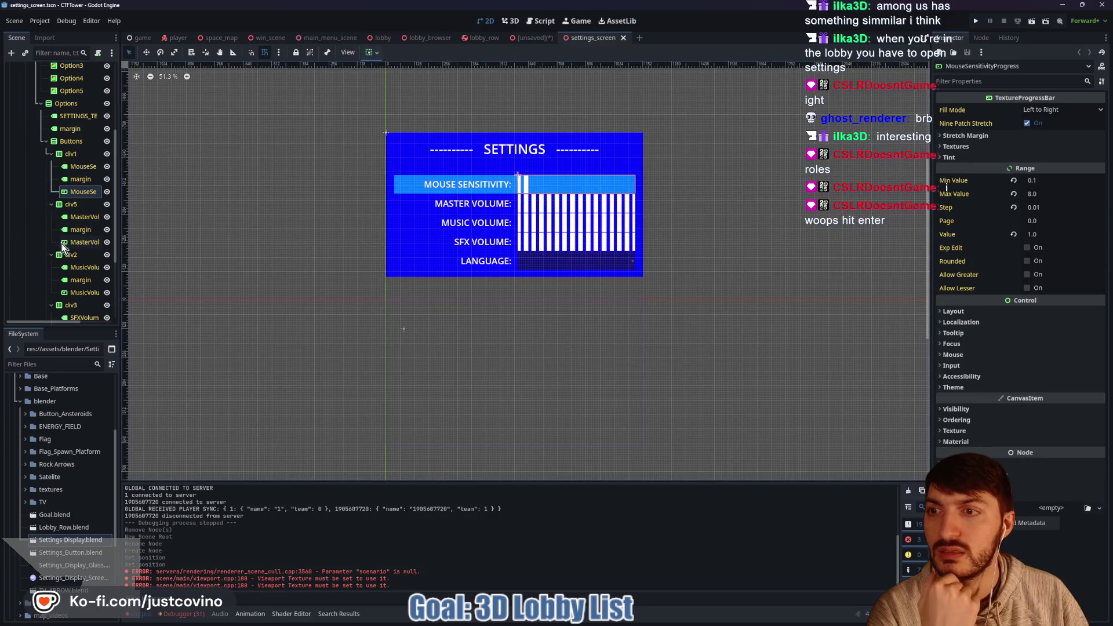
{"action": "scroll", "coordinate": [64, 247], "scroll_direction": "up", "scroll_amount": 5}
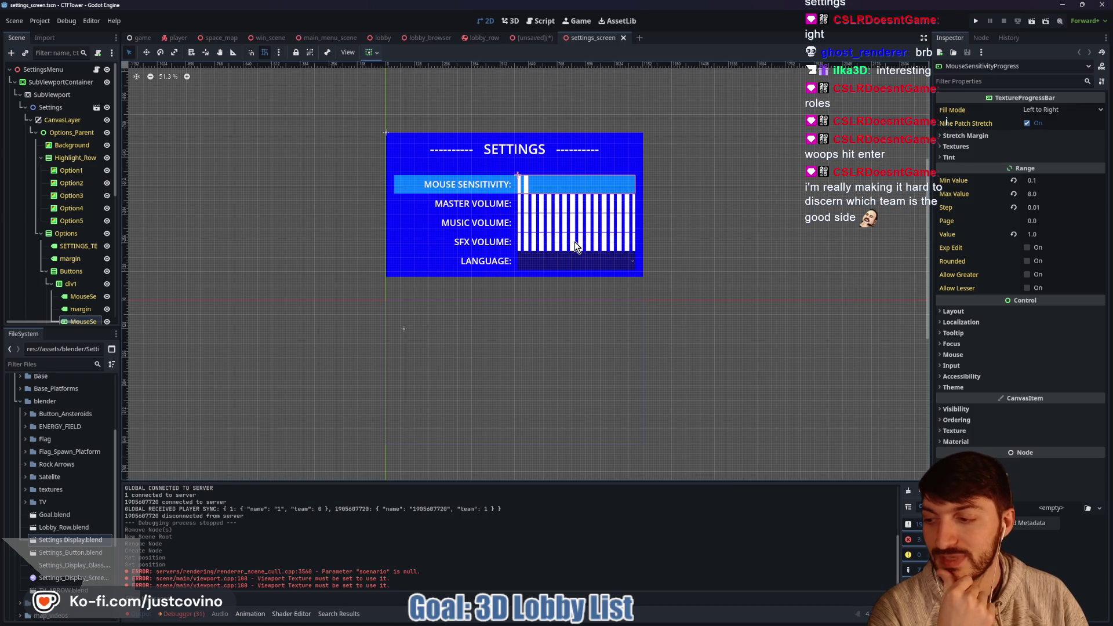
{"action": "left_click_drag", "start_coordinate": [744, 242], "coordinate": [736, 251]}
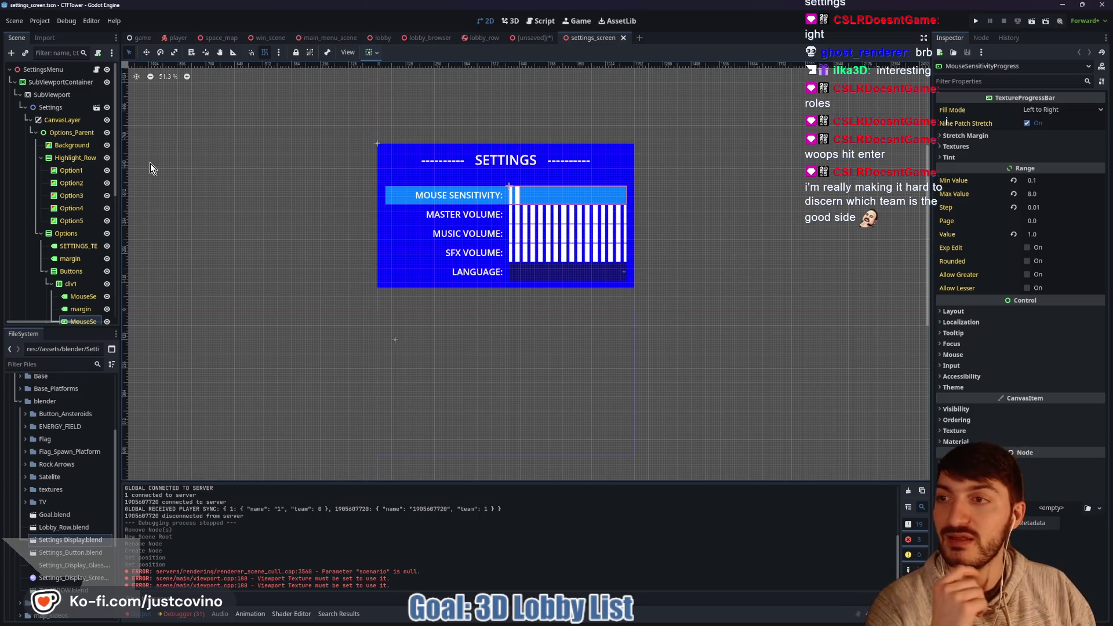
Open settings_screen.gd, the script attached to SettingsMenu
{"action": "left_click", "coordinate": [15, 82]}
{"action": "left_click", "coordinate": [15, 95]}
{"action": "left_click", "coordinate": [15, 95]}
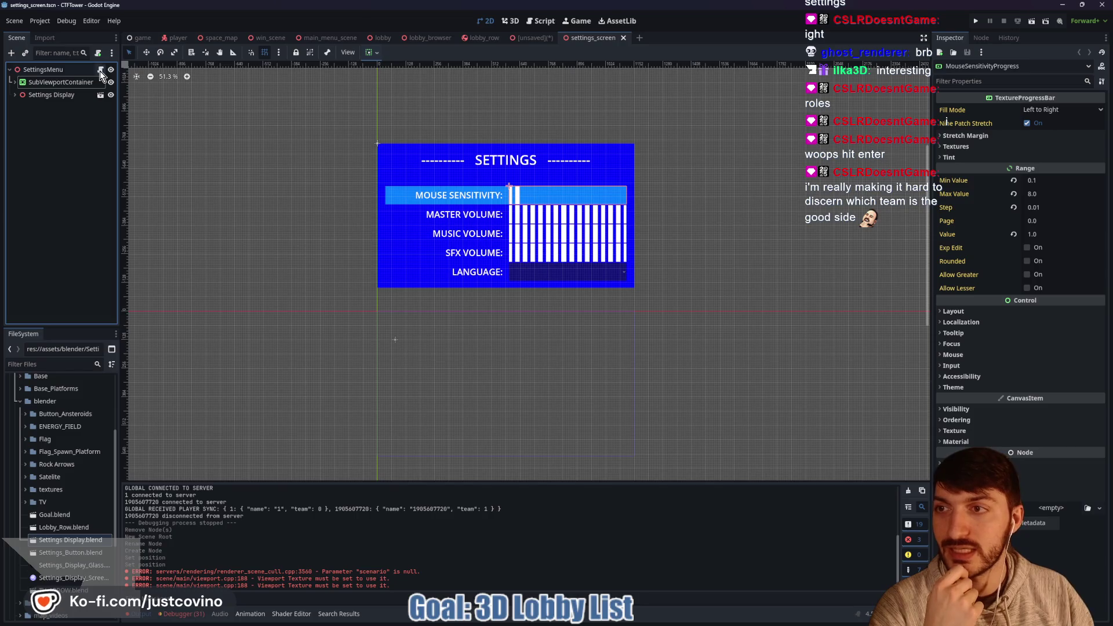
{"action": "left_click", "coordinate": [100, 69]}
{"action": "scroll", "coordinate": [548, 194], "scroll_direction": "up", "scroll_amount": 3}
{"action": "scroll", "coordinate": [542, 186], "scroll_direction": "down", "scroll_amount": 2}
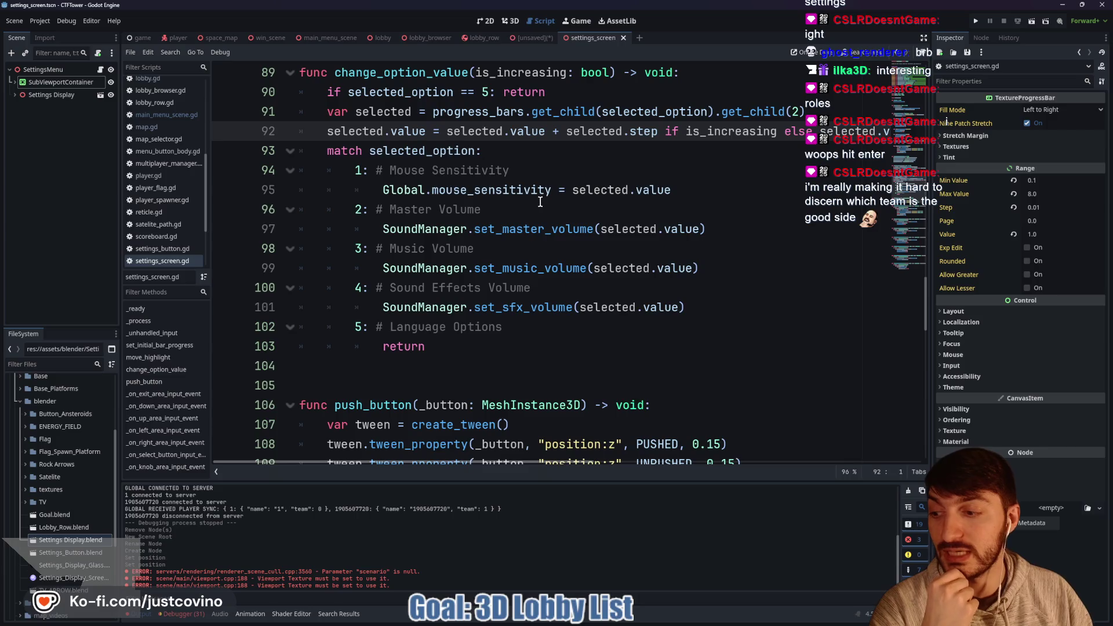
{"action": "left_click", "coordinate": [589, 250]}
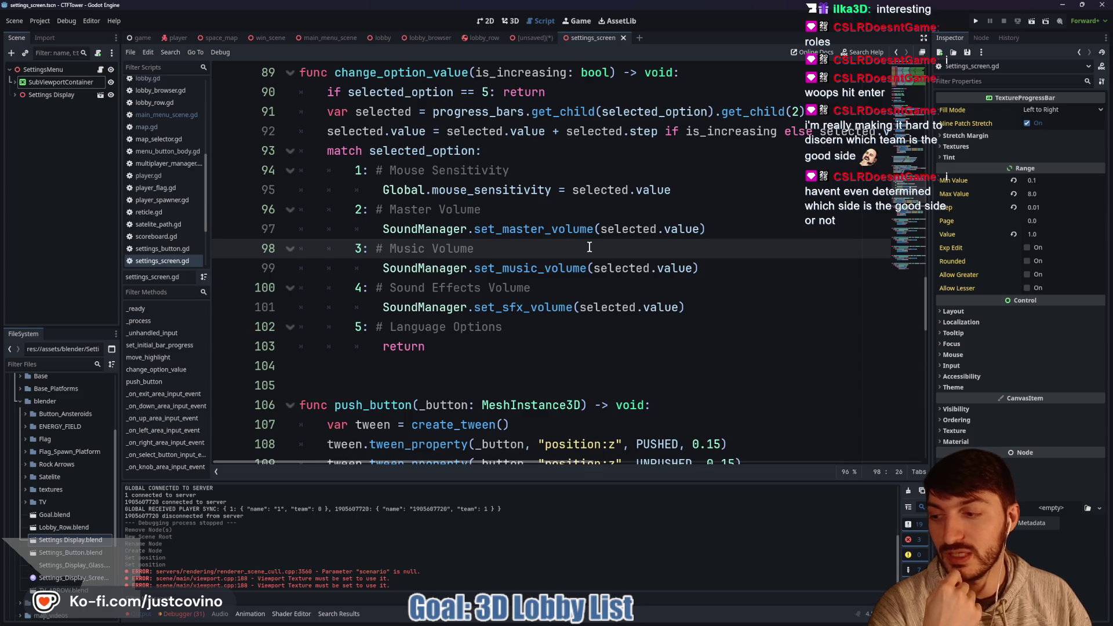
{"action": "scroll", "coordinate": [589, 247], "scroll_direction": "up", "scroll_amount": 2}
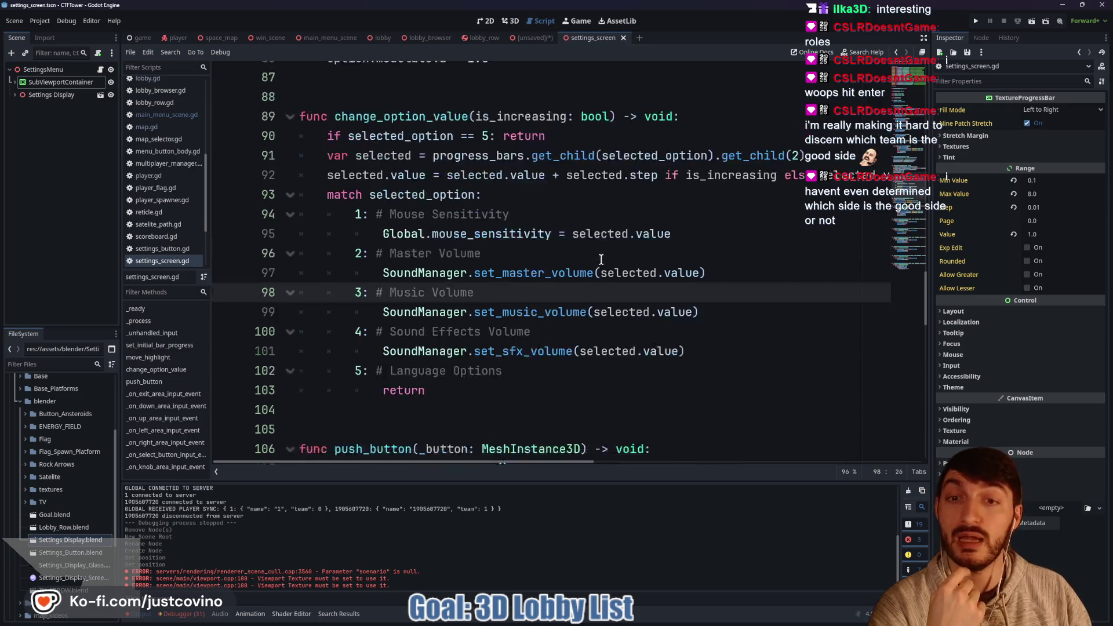
{"action": "scroll", "coordinate": [610, 274], "scroll_direction": "up", "scroll_amount": 8}
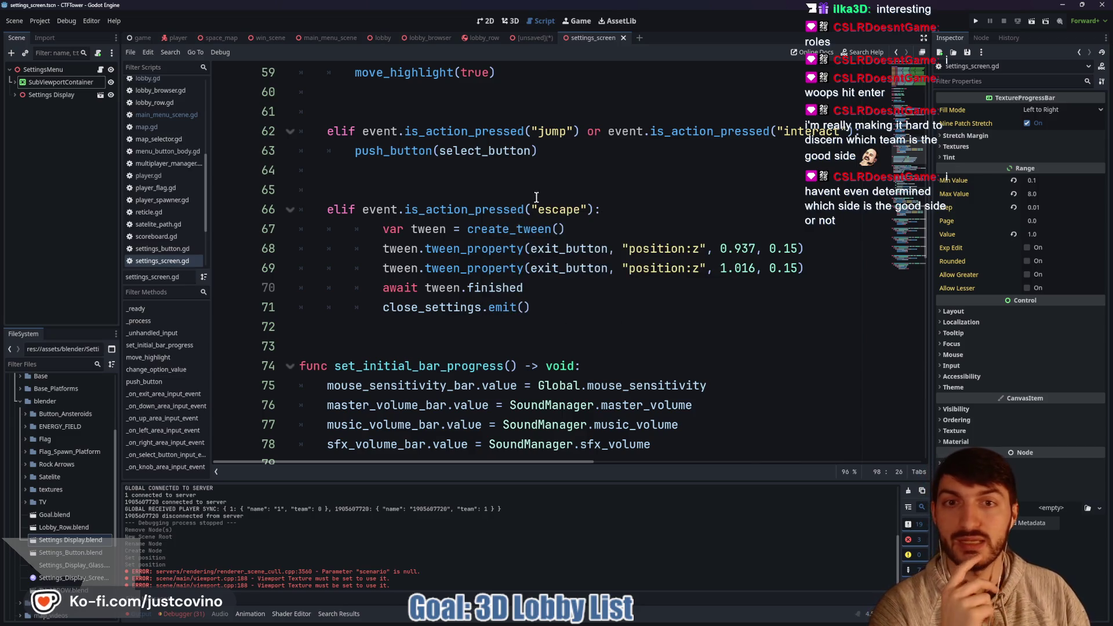
{"action": "scroll", "coordinate": [537, 197], "scroll_direction": "up", "scroll_amount": 2}
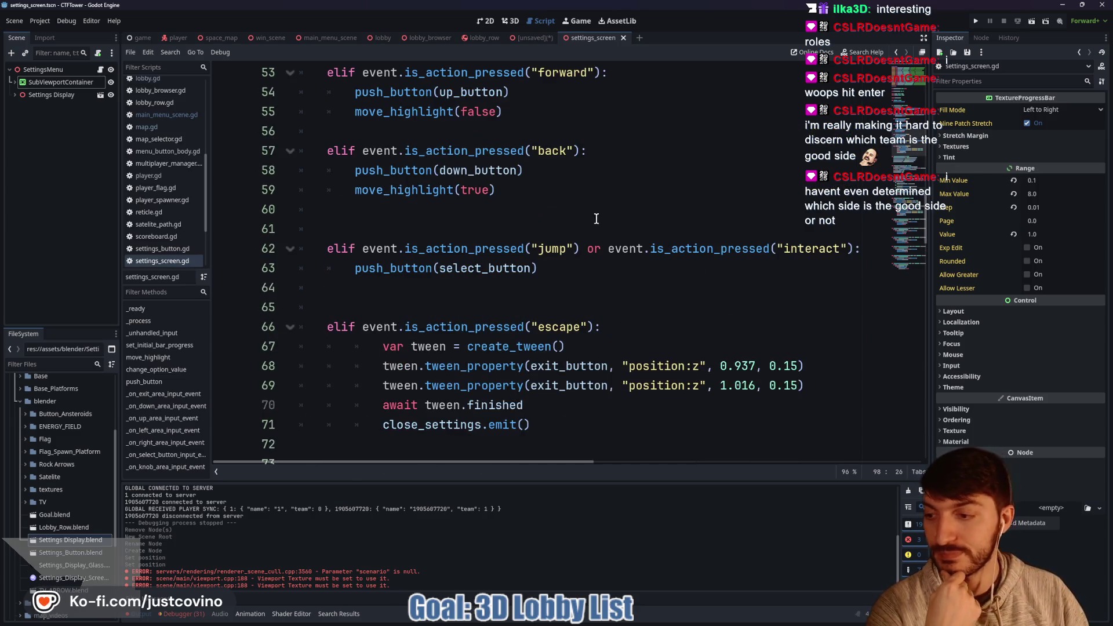
{"action": "scroll", "coordinate": [596, 219], "scroll_direction": "up", "scroll_amount": 2}
{"action": "scroll", "coordinate": [420, 249], "scroll_direction": "up", "scroll_amount": 4}
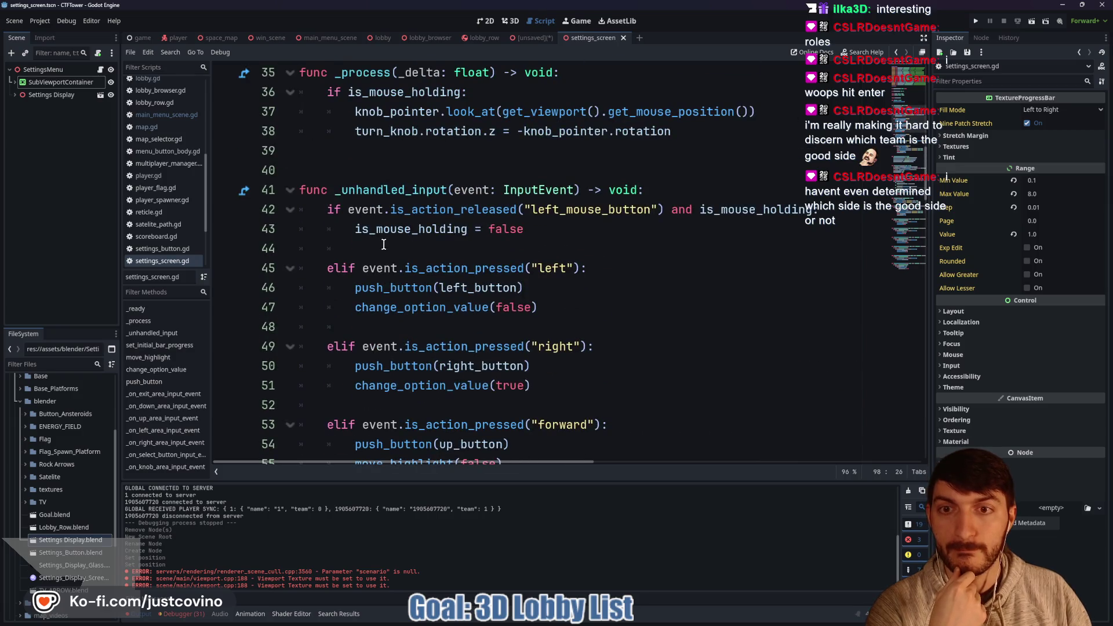
{"action": "scroll", "coordinate": [383, 245], "scroll_direction": "up", "scroll_amount": 2}
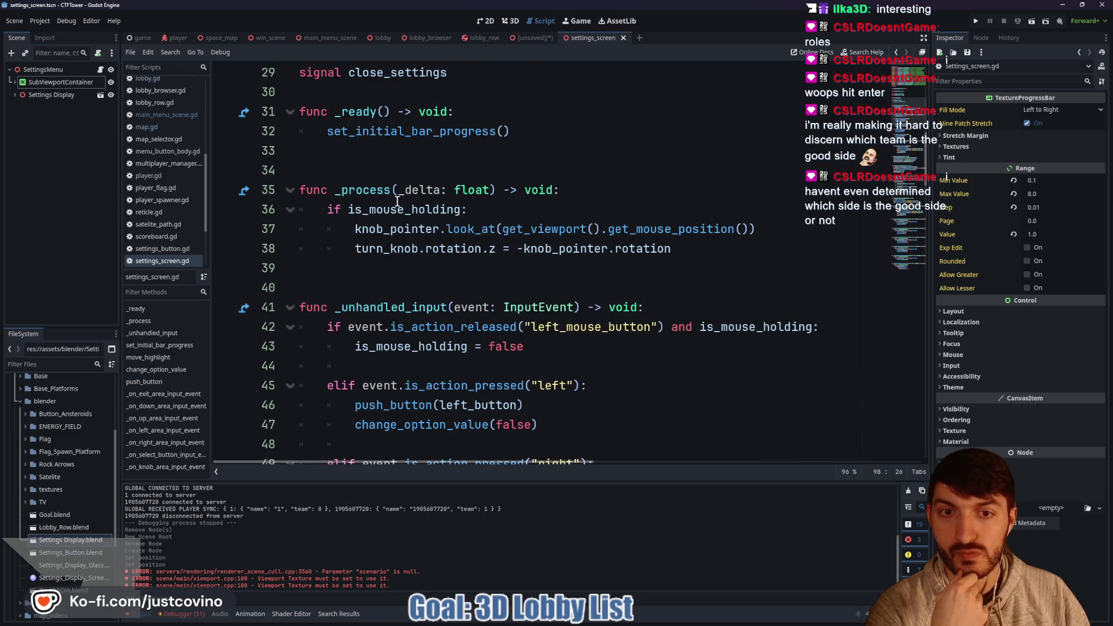
{"action": "scroll", "coordinate": [397, 201], "scroll_direction": "down", "scroll_amount": 1}
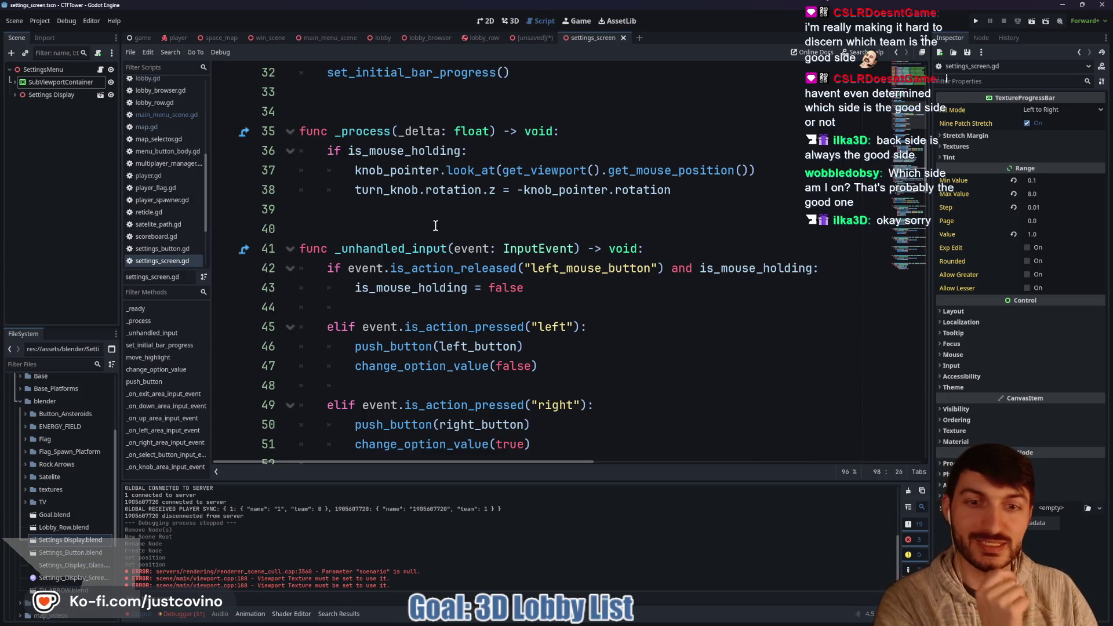
Review the input handler in settings_screen.gd and save the script
{"action": "left_click", "coordinate": [454, 216]}
{"action": "scroll", "coordinate": [420, 232], "scroll_direction": "down", "scroll_amount": 2}
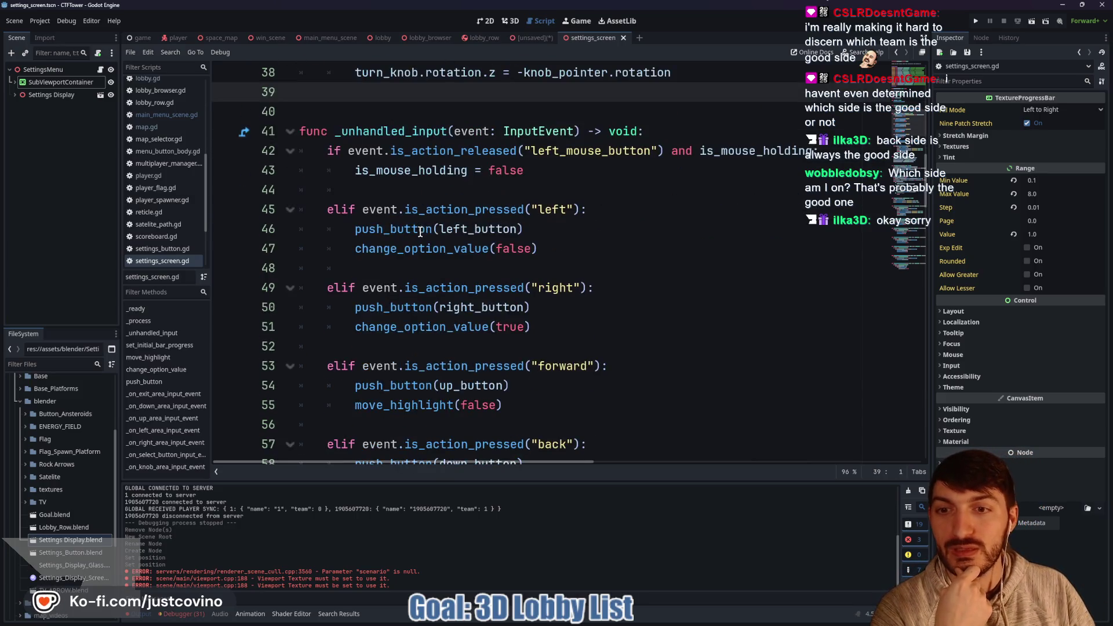
{"action": "left_click", "coordinate": [400, 192]}
{"action": "scroll", "coordinate": [398, 207], "scroll_direction": "down", "scroll_amount": 1}
{"action": "left_click", "coordinate": [398, 207]}
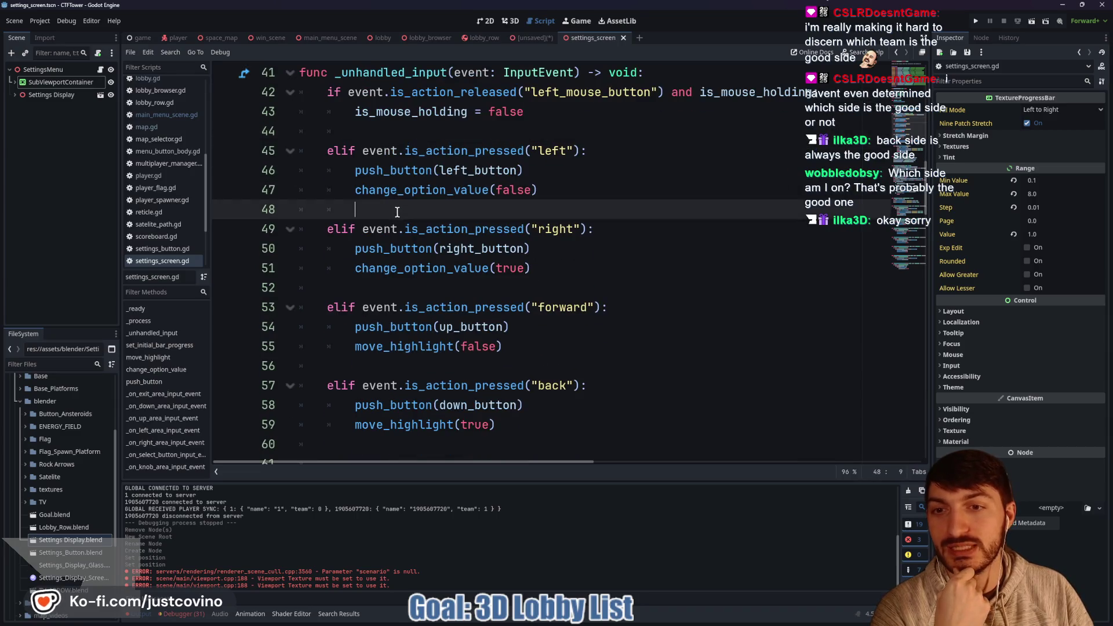
{"action": "scroll", "coordinate": [397, 209], "scroll_direction": "down", "scroll_amount": 1}
{"action": "left_click", "coordinate": [395, 229]}
{"action": "scroll", "coordinate": [395, 228], "scroll_direction": "up", "scroll_amount": 2}
{"action": "left_click", "coordinate": [379, 266]}
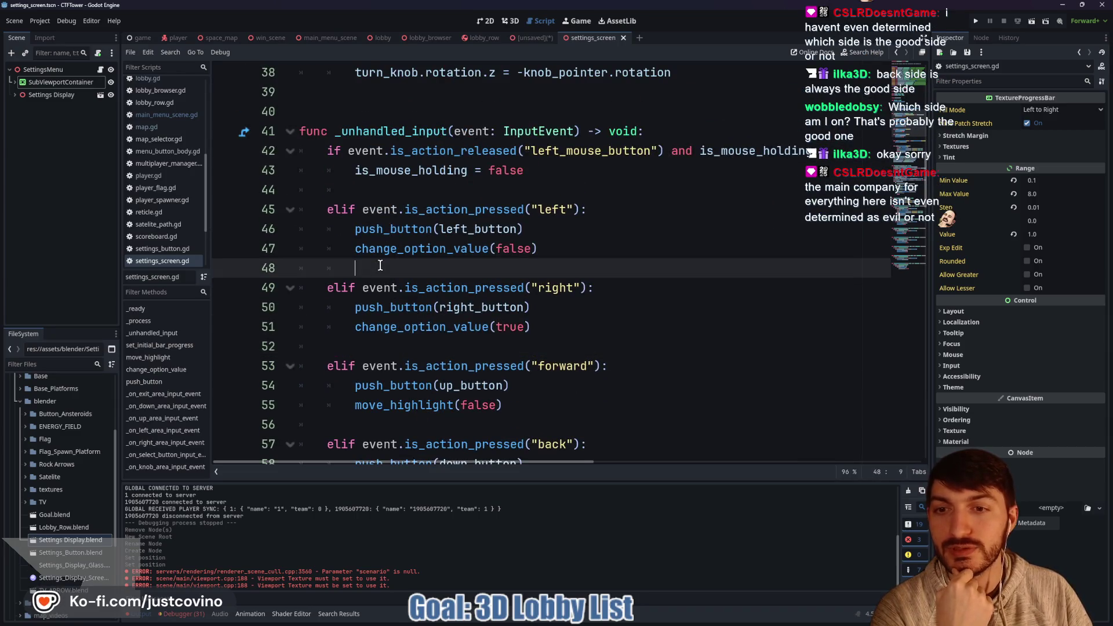
{"action": "left_click", "coordinate": [401, 192]}
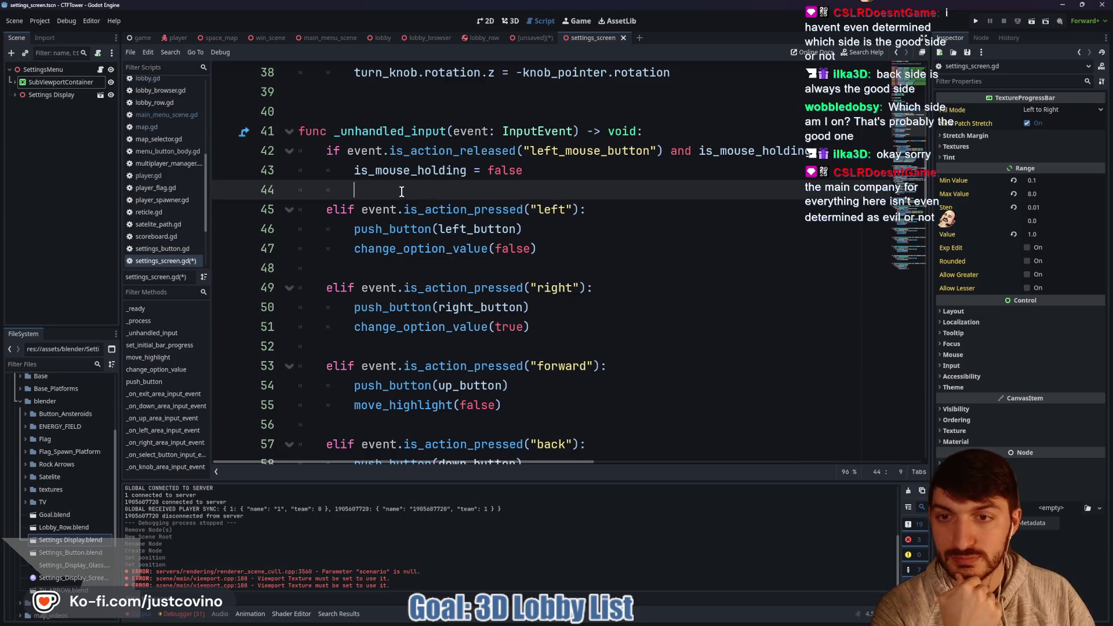
{"action": "key", "text": "ctrl+s"}
Delete the extra blank lines 61 and 64 in settings_screen.gd and save
{"action": "scroll", "coordinate": [395, 194], "scroll_direction": "down", "scroll_amount": 3}
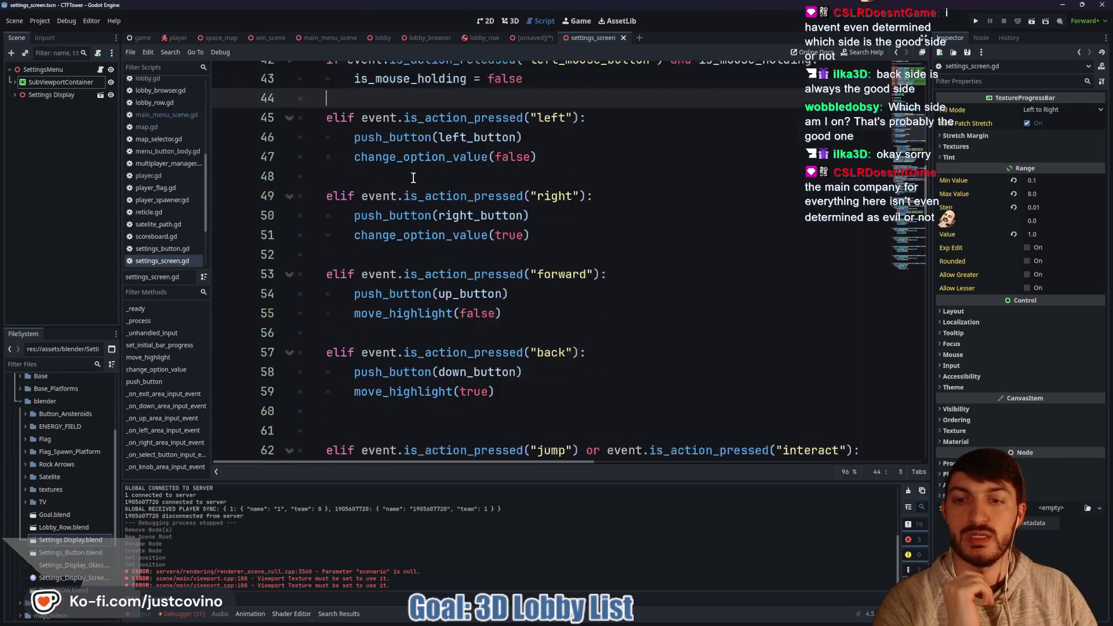
{"action": "scroll", "coordinate": [390, 196], "scroll_direction": "down", "scroll_amount": 2}
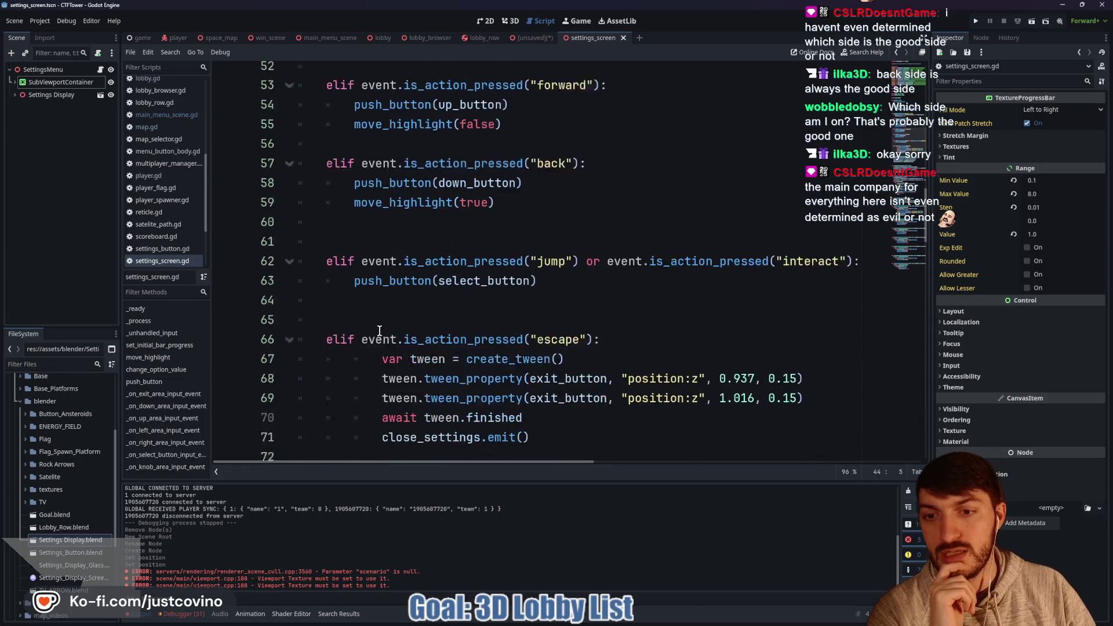
{"action": "left_click", "coordinate": [370, 225]}
{"action": "key", "text": "BackSpace"}
{"action": "key", "text": "BackSpace"}
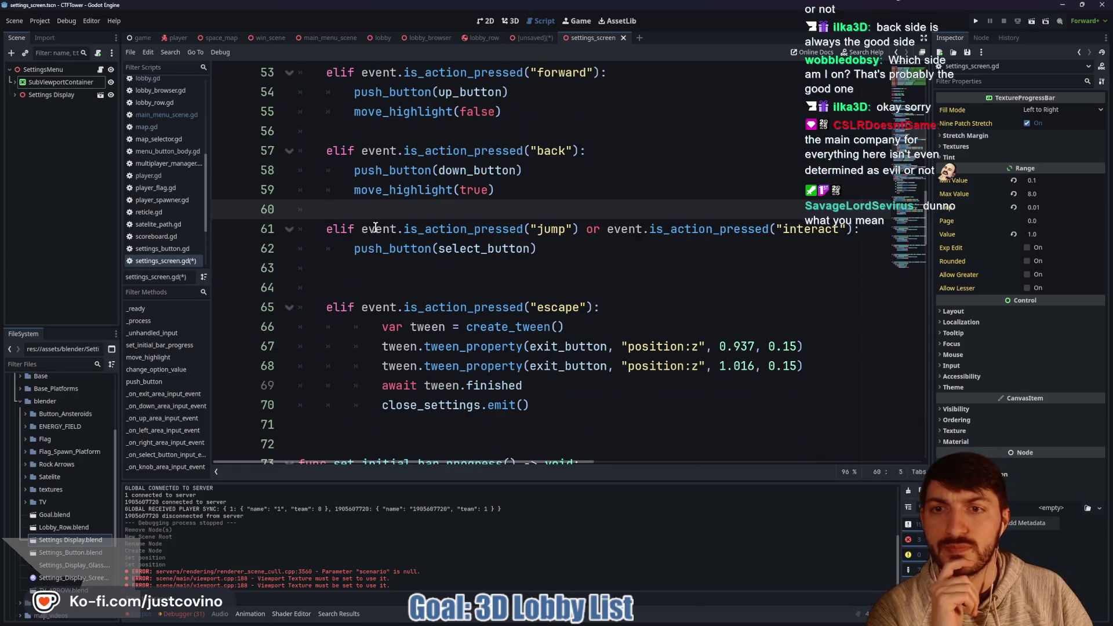
{"action": "left_click", "coordinate": [395, 291]}
{"action": "key", "text": "BackSpace"}
{"action": "key", "text": "BackSpace"}
{"action": "key", "text": "ctrl+s"}
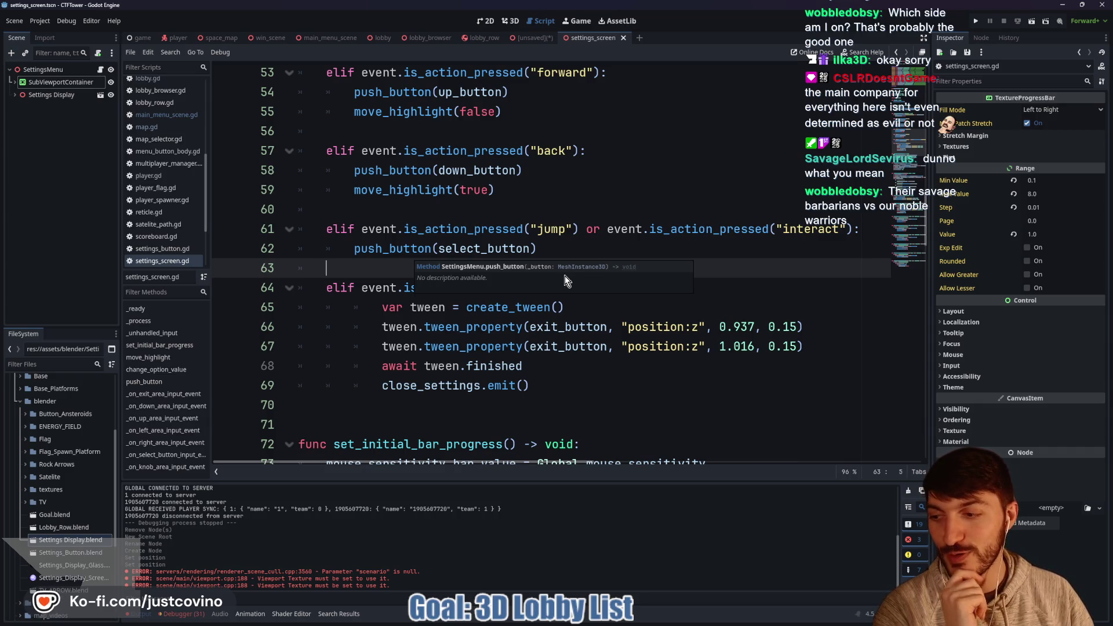
Check the unsaved LobbySettingsMenu scene, then return to the settings_screen scene
{"action": "left_click", "coordinate": [445, 212]}
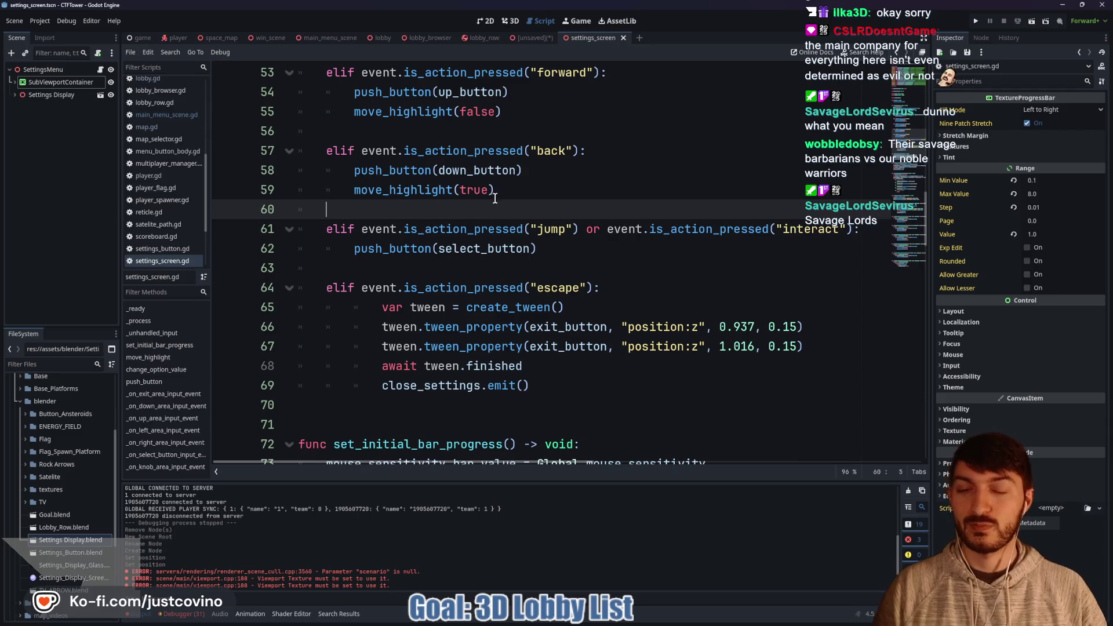
{"action": "left_click", "coordinate": [462, 140]}
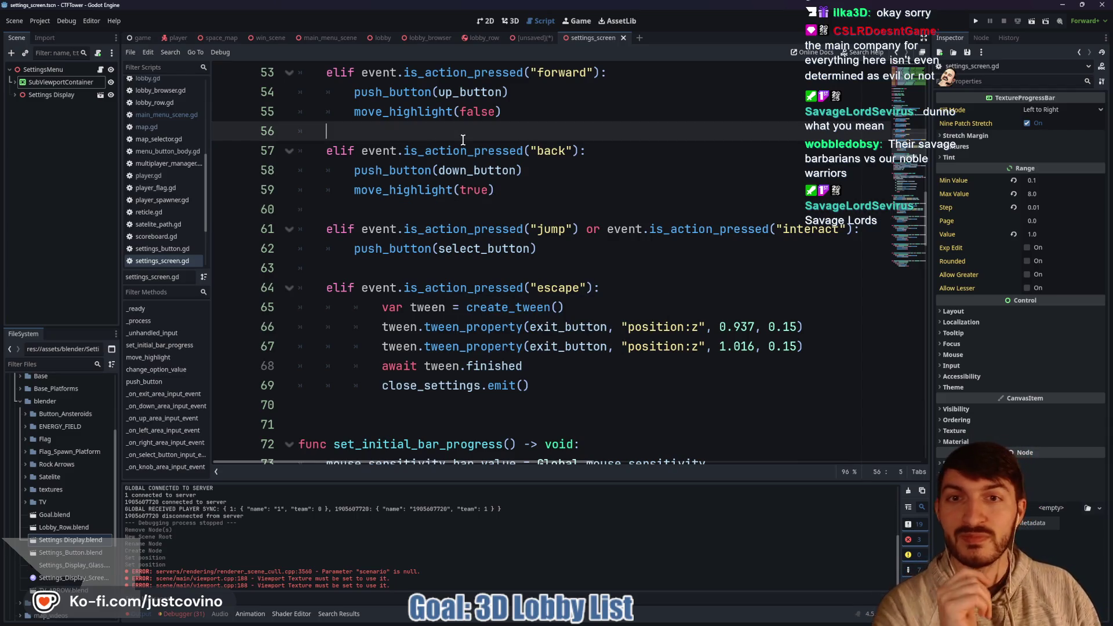
{"action": "left_click", "coordinate": [525, 41]}
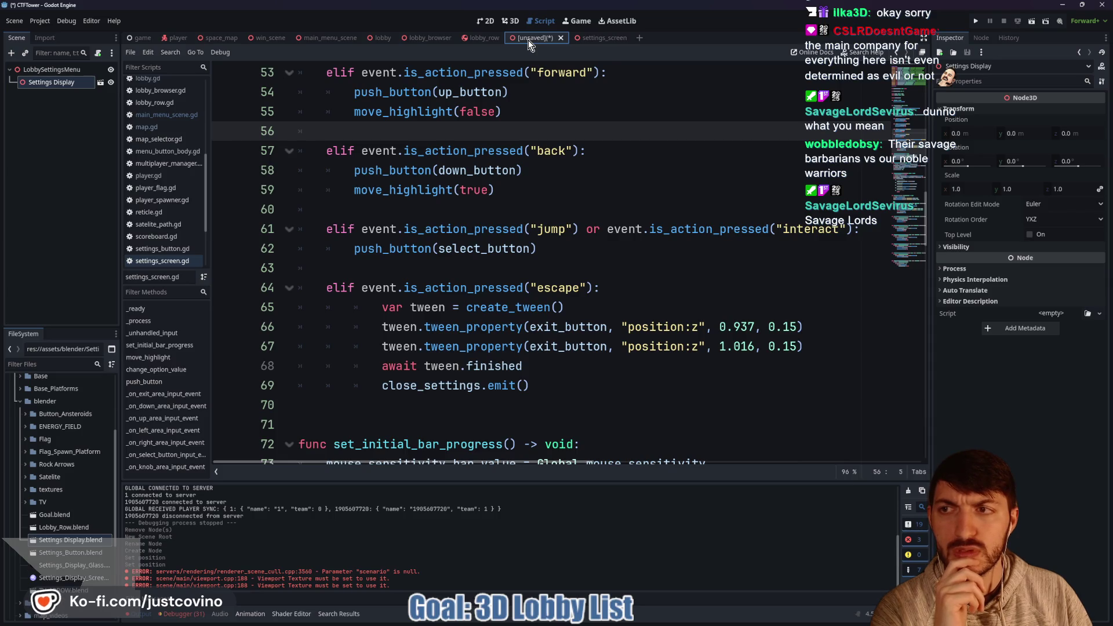
{"action": "left_click", "coordinate": [612, 37]}
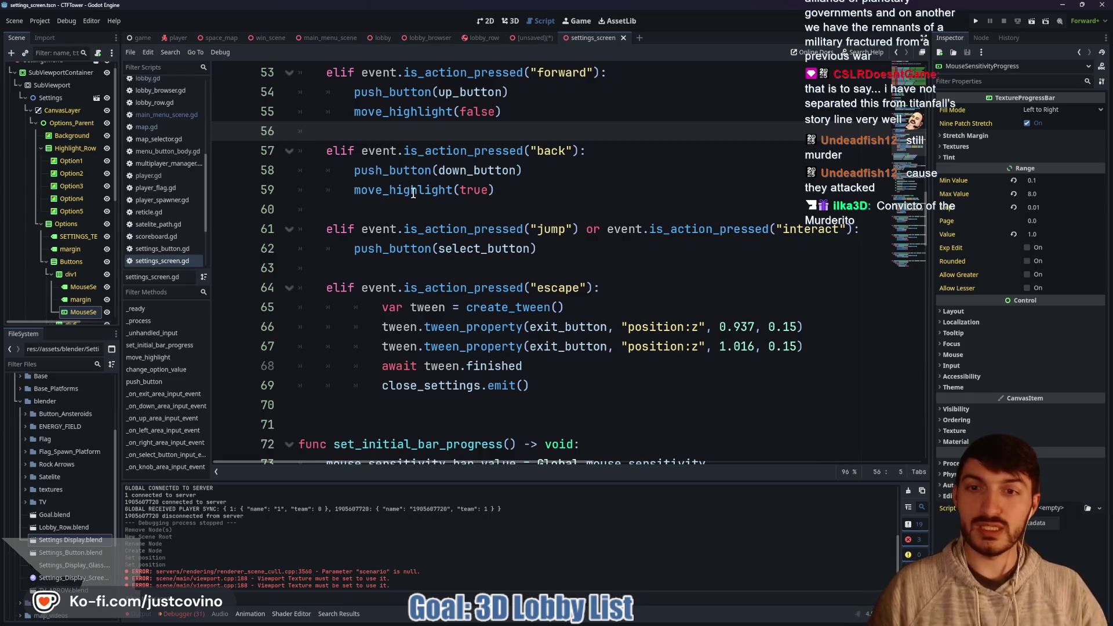
Select the Settings Display node in the settings_screen scene for copying
{"action": "scroll", "coordinate": [75, 169], "scroll_direction": "down", "scroll_amount": 5}
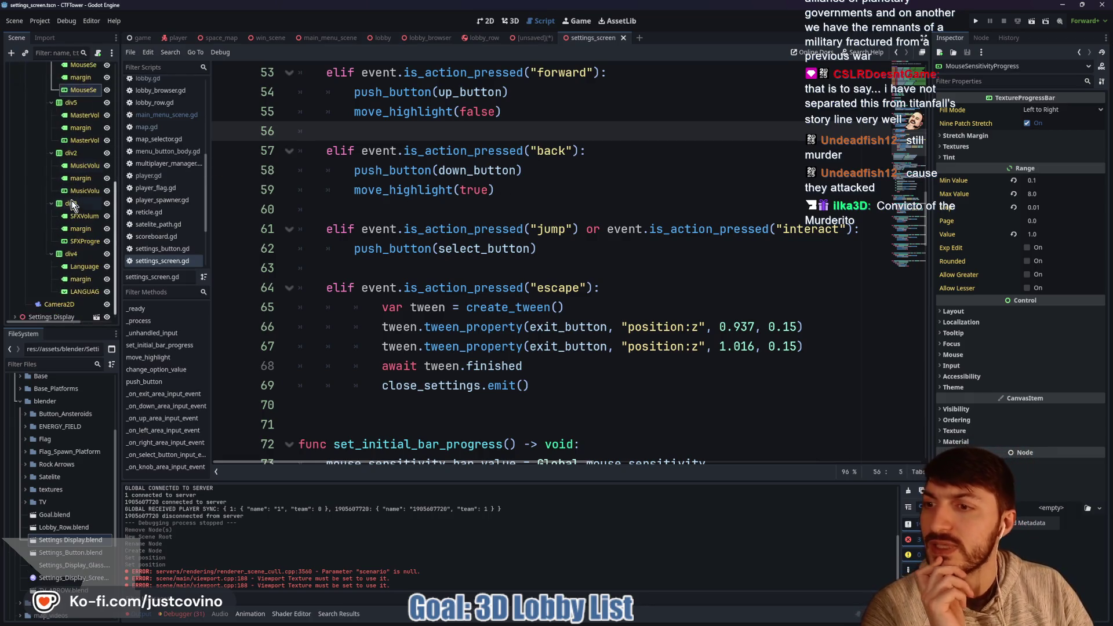
{"action": "scroll", "coordinate": [64, 280], "scroll_direction": "up", "scroll_amount": 2}
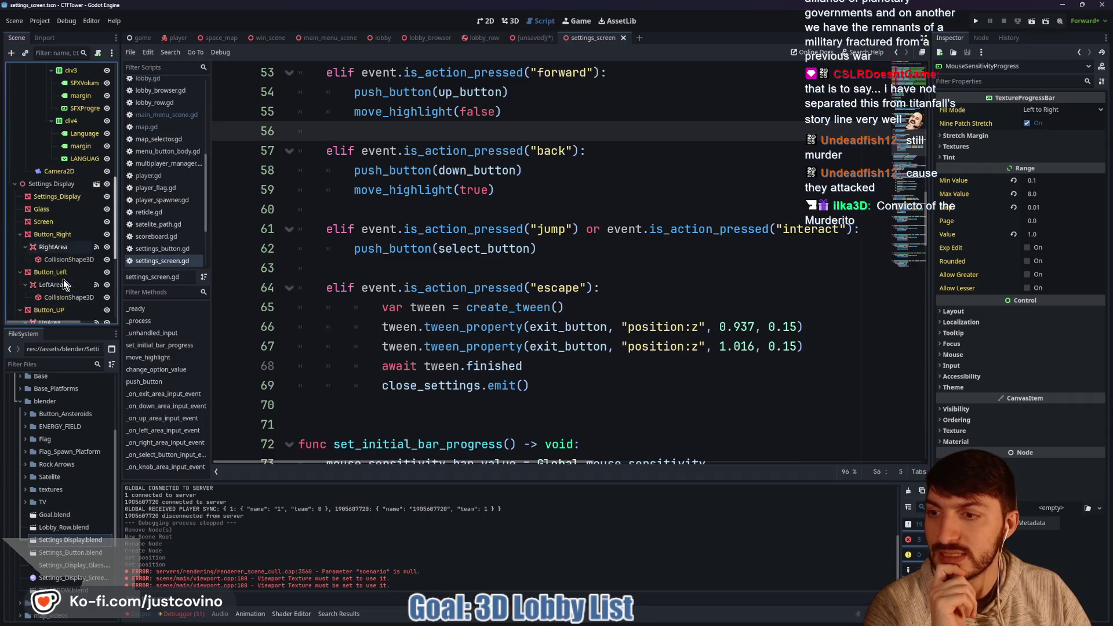
{"action": "scroll", "coordinate": [65, 275], "scroll_direction": "down", "scroll_amount": 4}
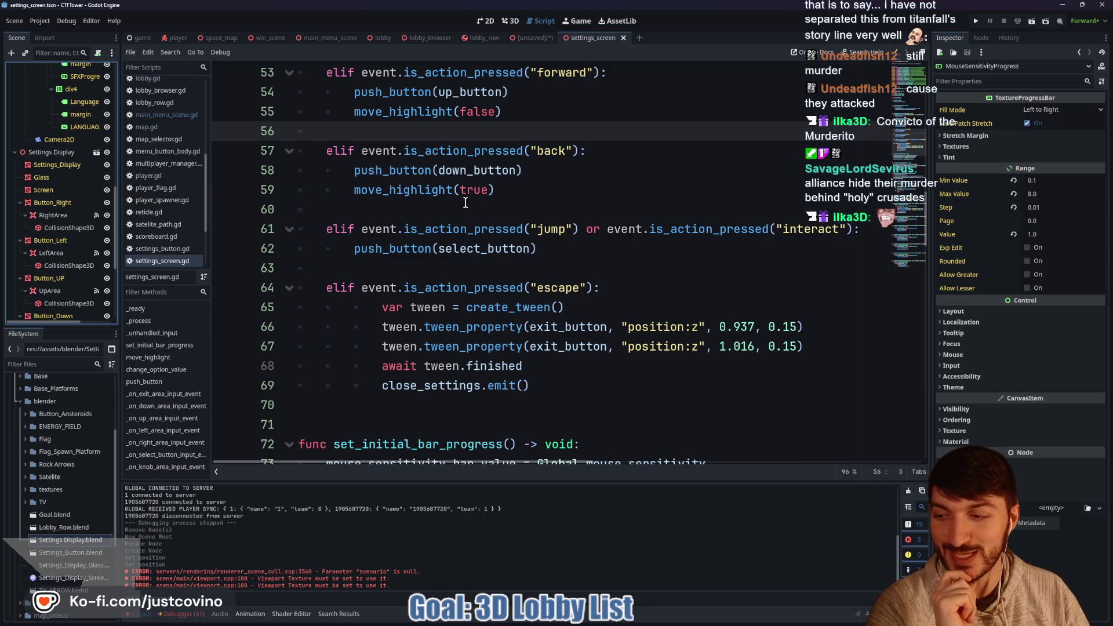
{"action": "left_click", "coordinate": [37, 156]}
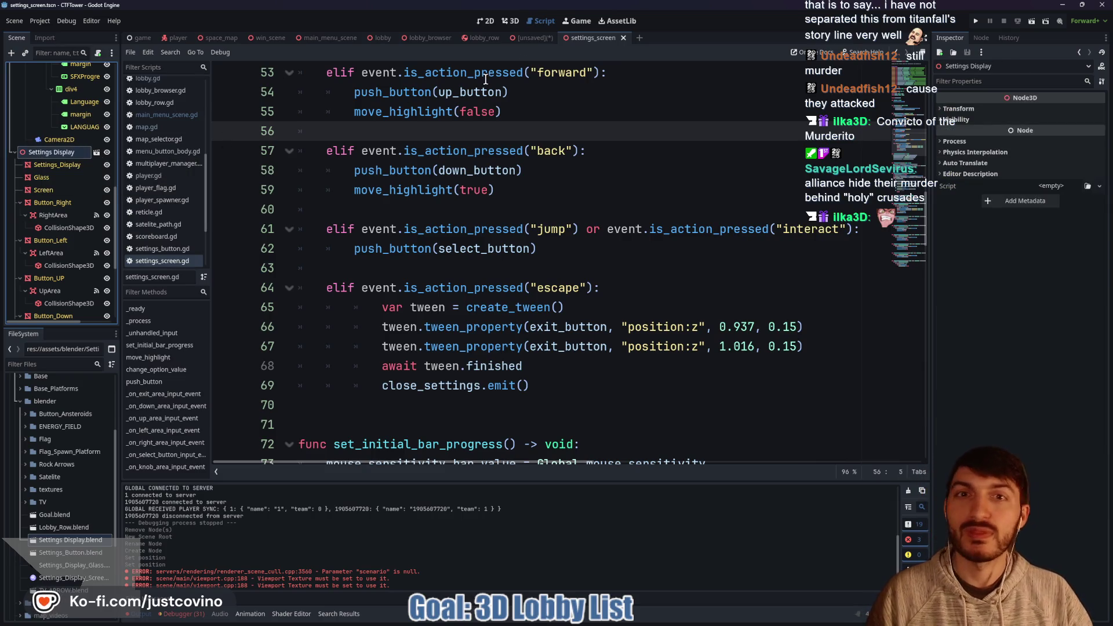
Replace LobbySettingsMenu's old Settings Display with the copy pasted from settings_screen
{"action": "left_click", "coordinate": [523, 36]}
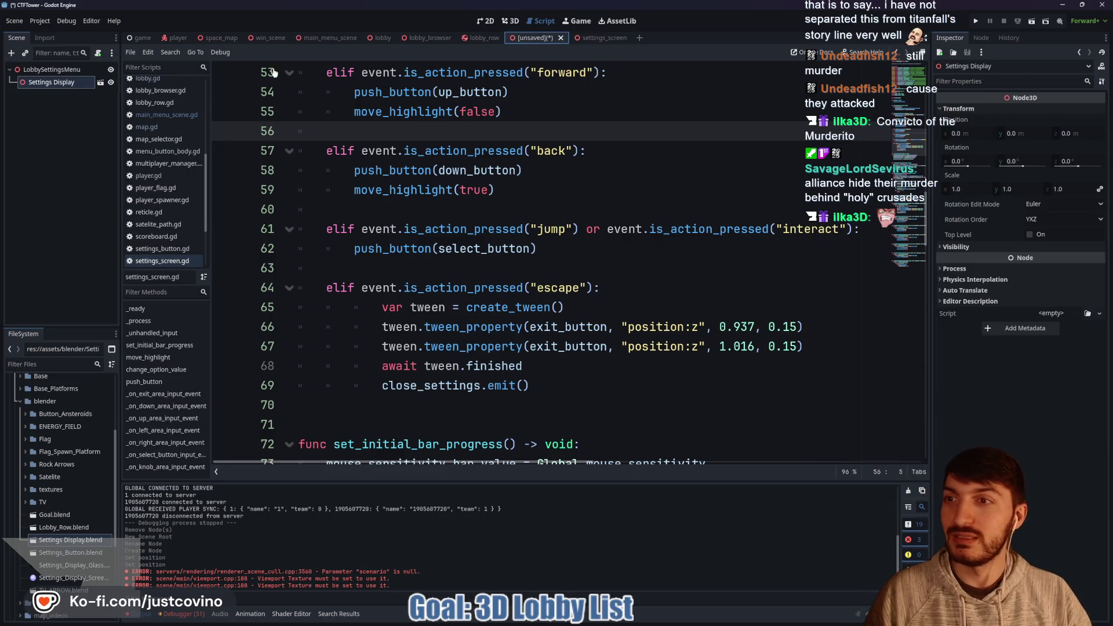
{"action": "left_click", "coordinate": [59, 81]}
{"action": "key", "text": "Delete"}
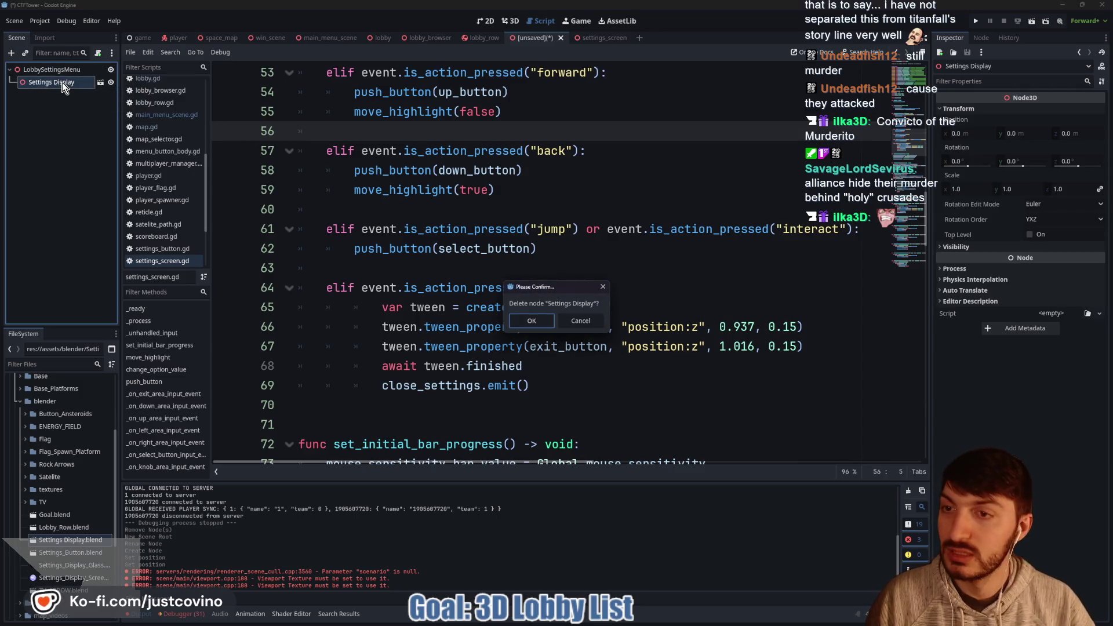
{"action": "left_click", "coordinate": [530, 321]}
{"action": "left_click", "coordinate": [45, 70]}
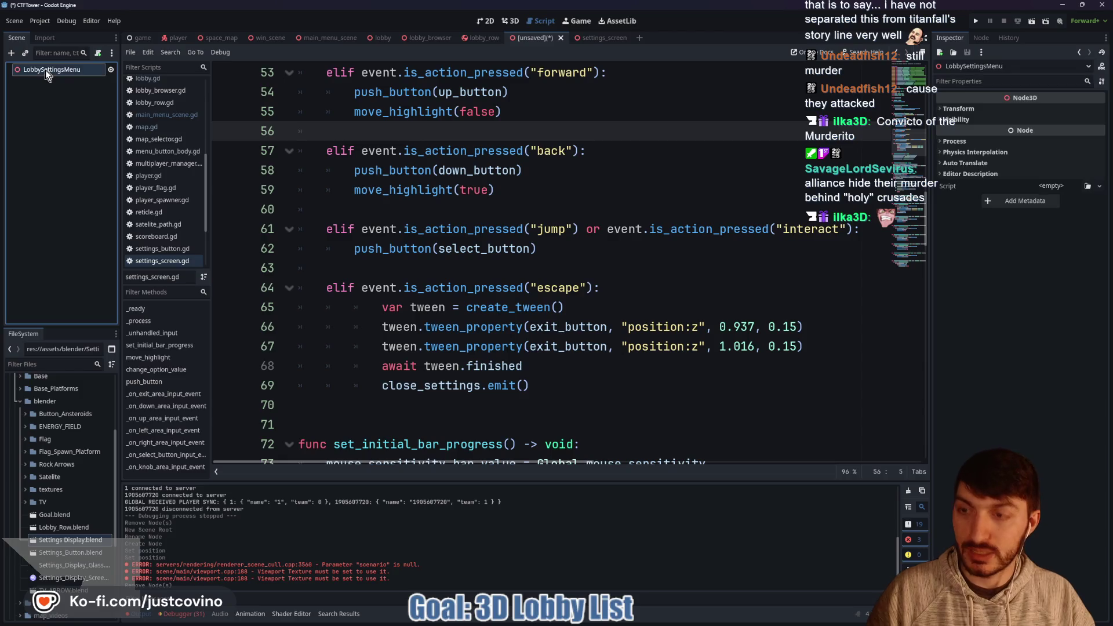
{"action": "key", "text": "ctrl+v"}
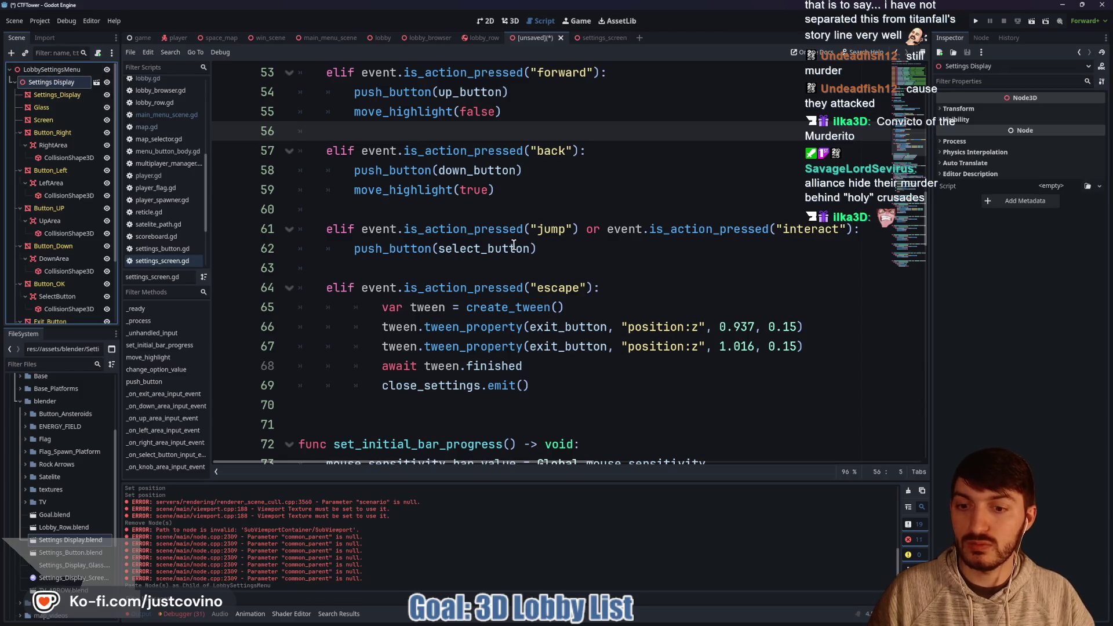
{"action": "left_click", "coordinate": [510, 21]}
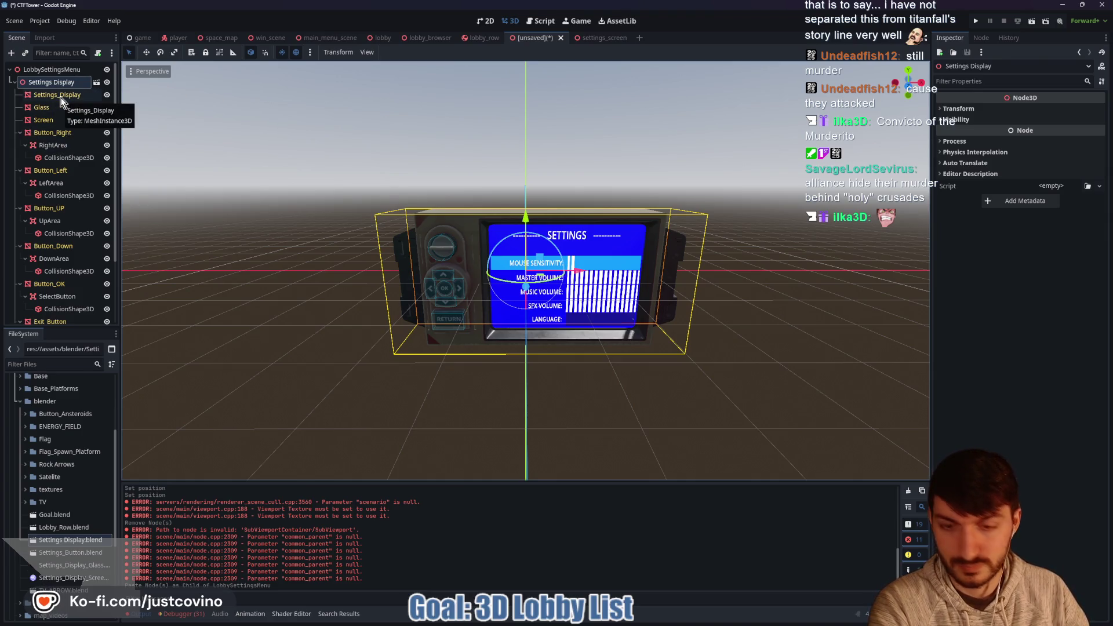
Delete the pasted copy and add a fresh Settings_Display.blend under LobbySettingsMenu
{"action": "key", "text": "Delete"}
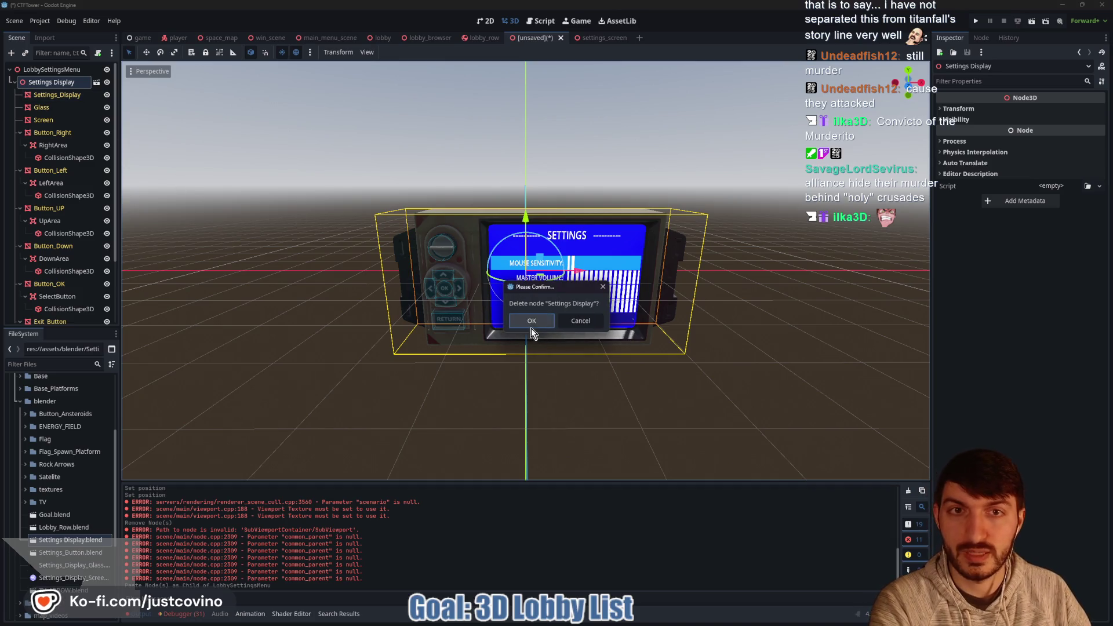
{"action": "left_click", "coordinate": [532, 320]}
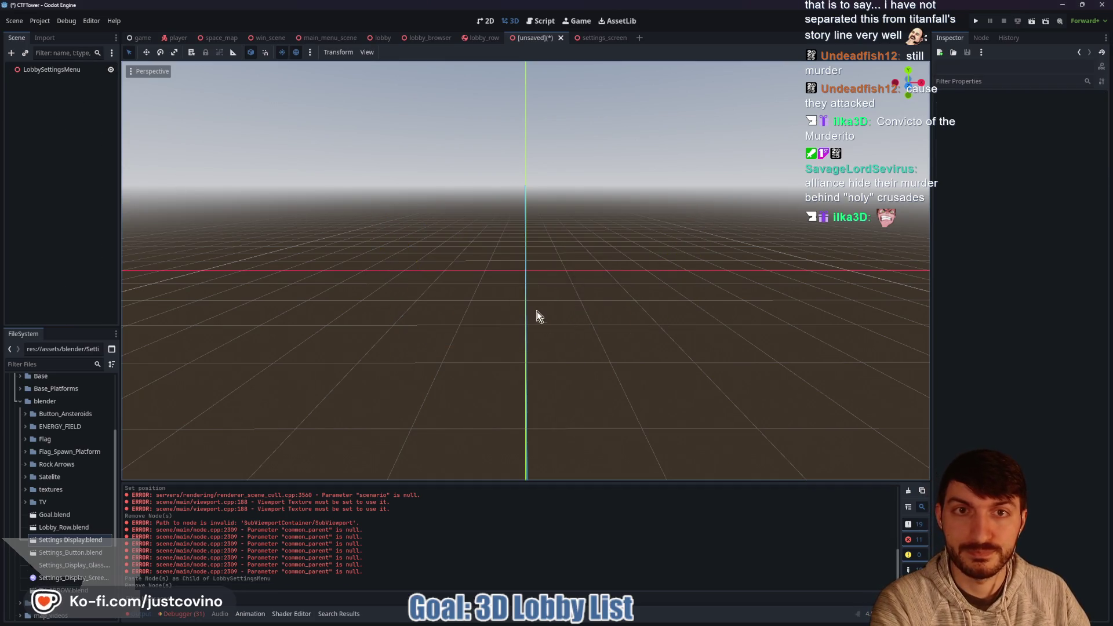
{"action": "left_click", "coordinate": [51, 70]}
{"action": "left_click_drag", "start_coordinate": [62, 545], "coordinate": [505, 330]}
Set the new TV model's position X and Z to 0 and start saving the scene
{"action": "left_click", "coordinate": [959, 108]}
{"action": "left_click", "coordinate": [976, 134]}
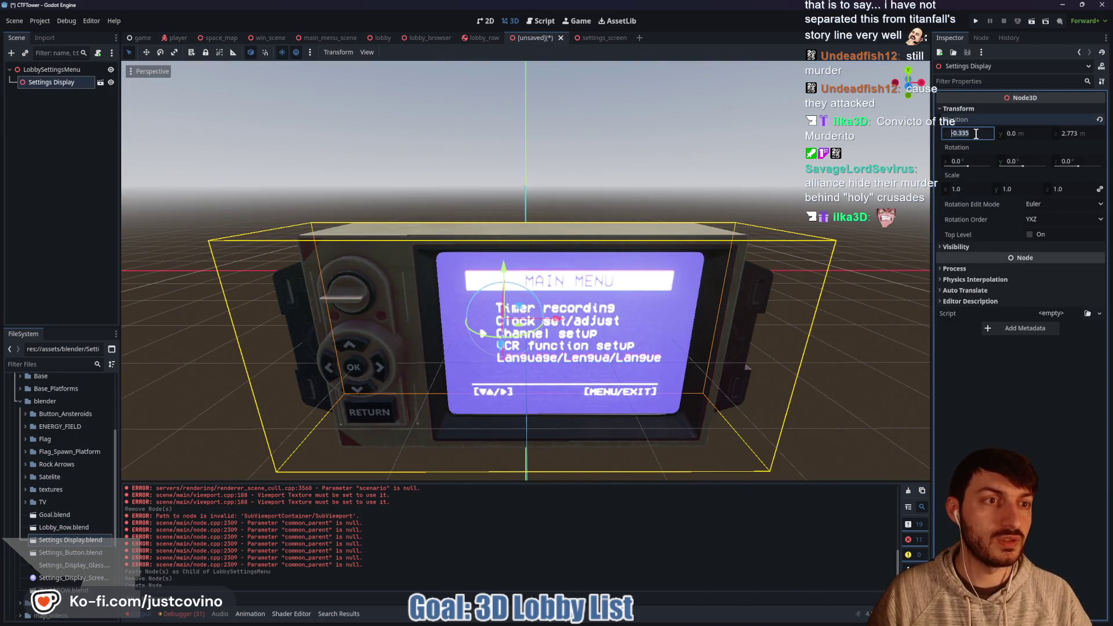
{"action": "type", "text": "0"}
{"action": "key", "text": "Tab"}
{"action": "key", "text": "Tab"}
{"action": "type", "text": "0"}
{"action": "key", "text": "Return"}
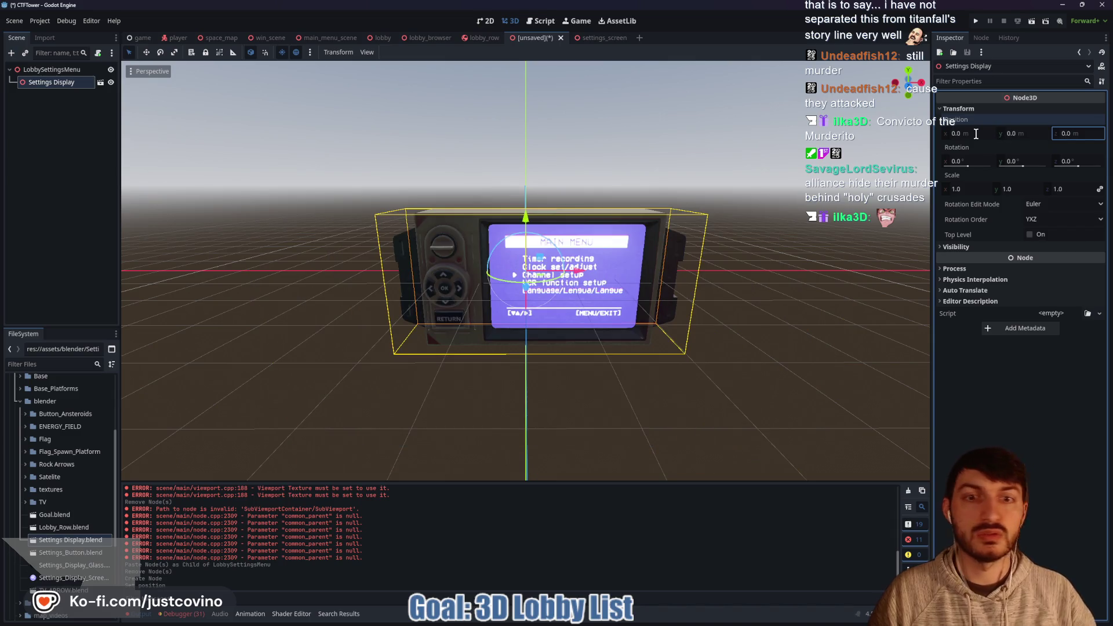
{"action": "key", "text": "ctrl+s"}
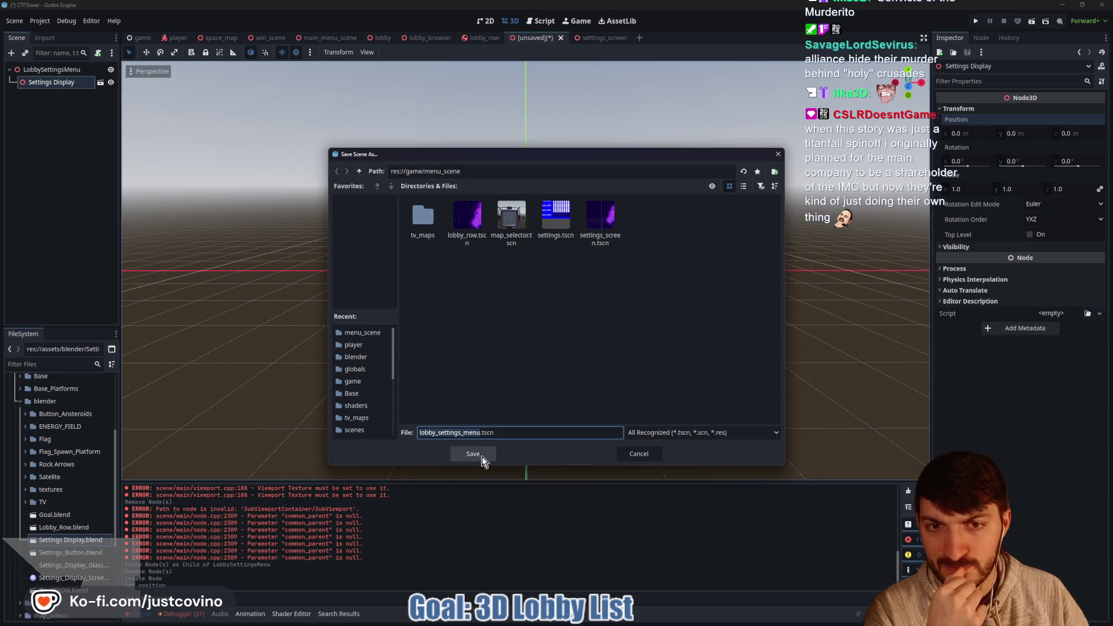
Save the scene as lobby_settings_menu.tscn in the menu_scene folder
{"action": "left_click", "coordinate": [363, 170]}
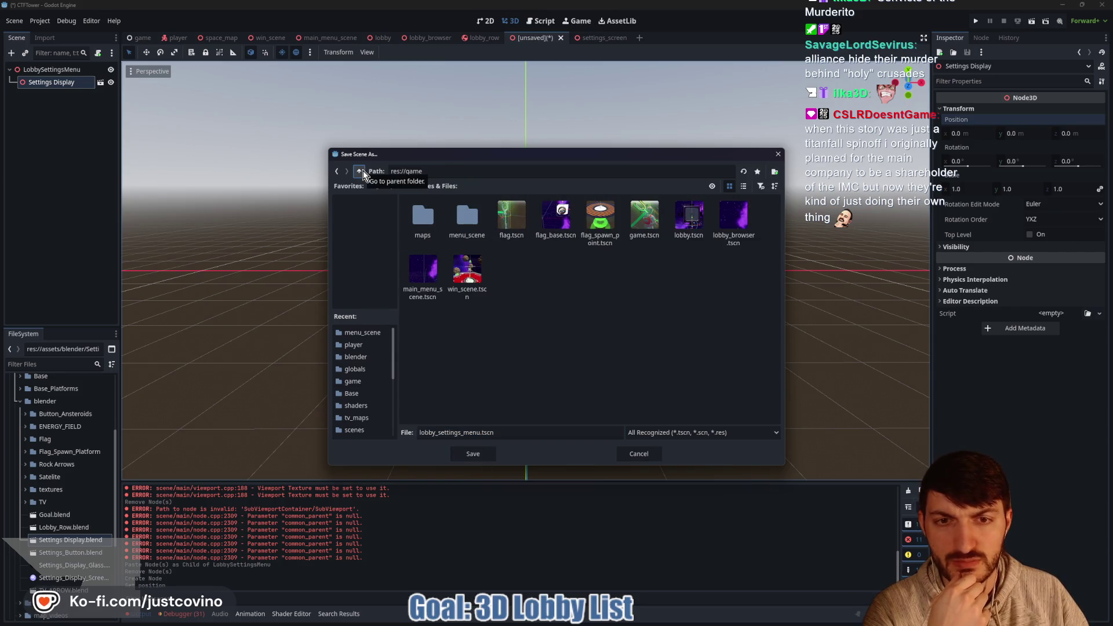
{"action": "double_click", "coordinate": [469, 210]}
{"action": "left_click", "coordinate": [475, 455]}
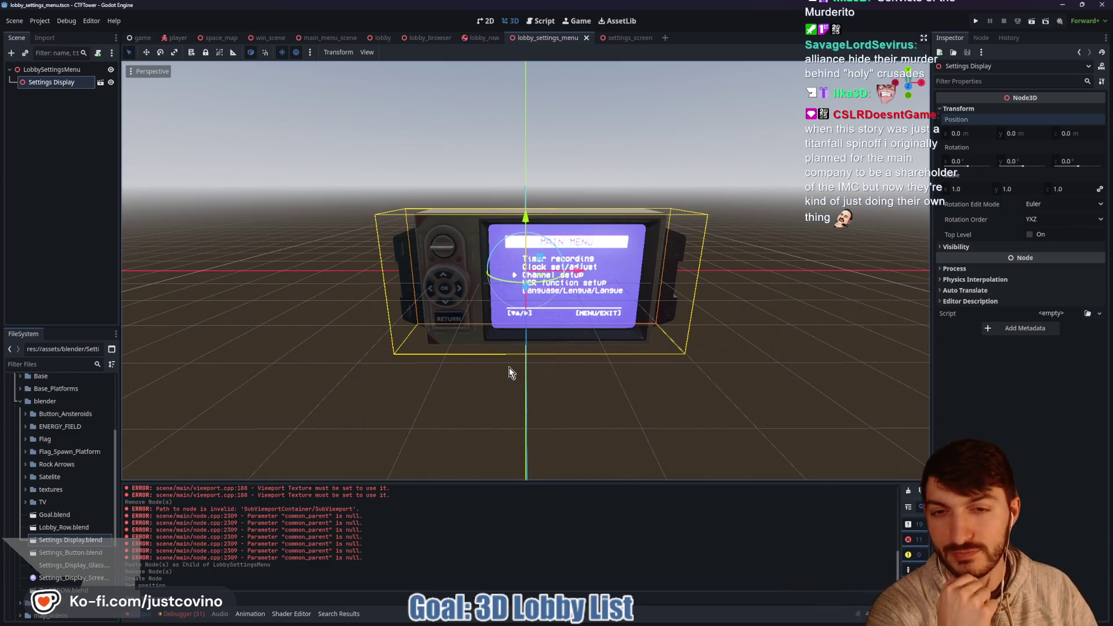
{"action": "right_click", "coordinate": [65, 84]}
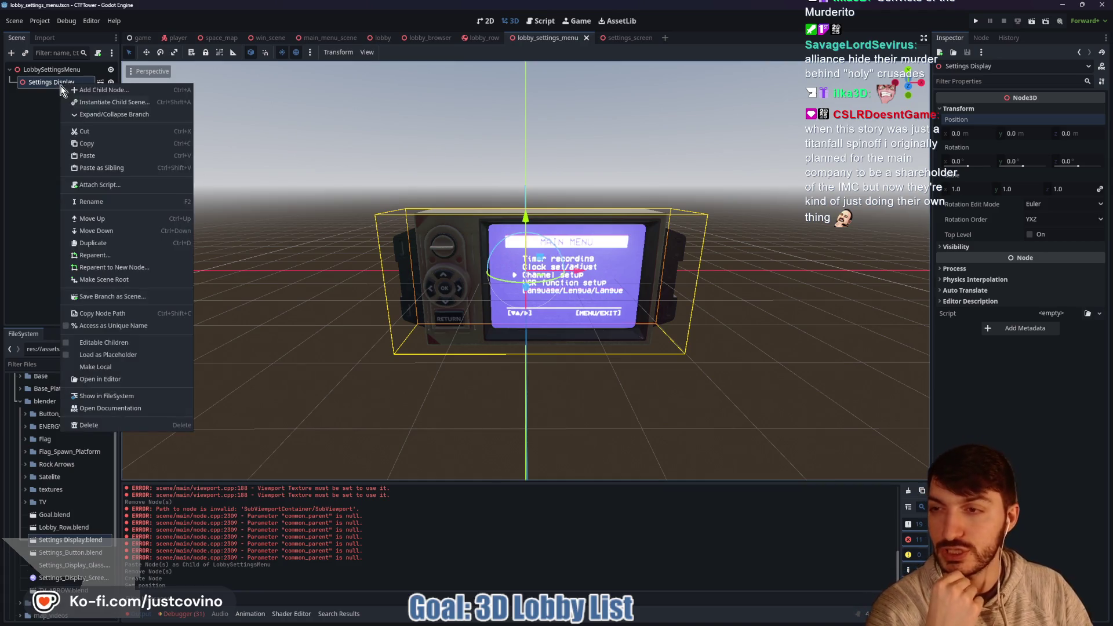
Enable Editable Children on the Settings Display model and save the scene
{"action": "left_click", "coordinate": [79, 339]}
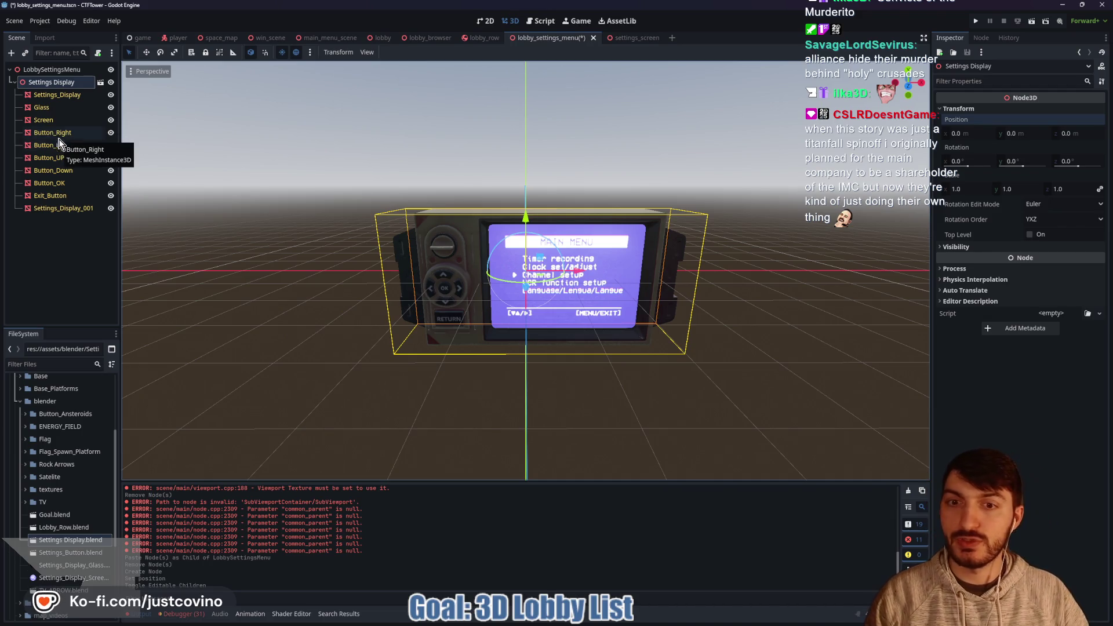
{"action": "scroll", "coordinate": [313, 287], "scroll_direction": "up", "scroll_amount": 5}
{"action": "left_click_drag", "start_coordinate": [352, 328], "coordinate": [395, 312]}
{"action": "key", "text": "ctrl+s"}
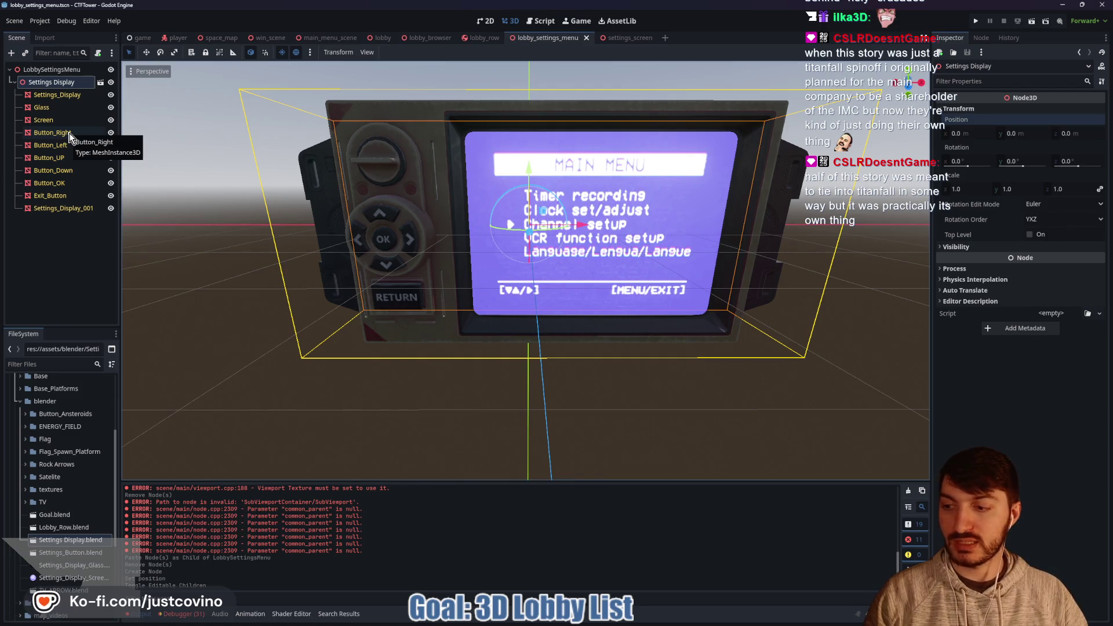
{"action": "left_click", "coordinate": [70, 136]}
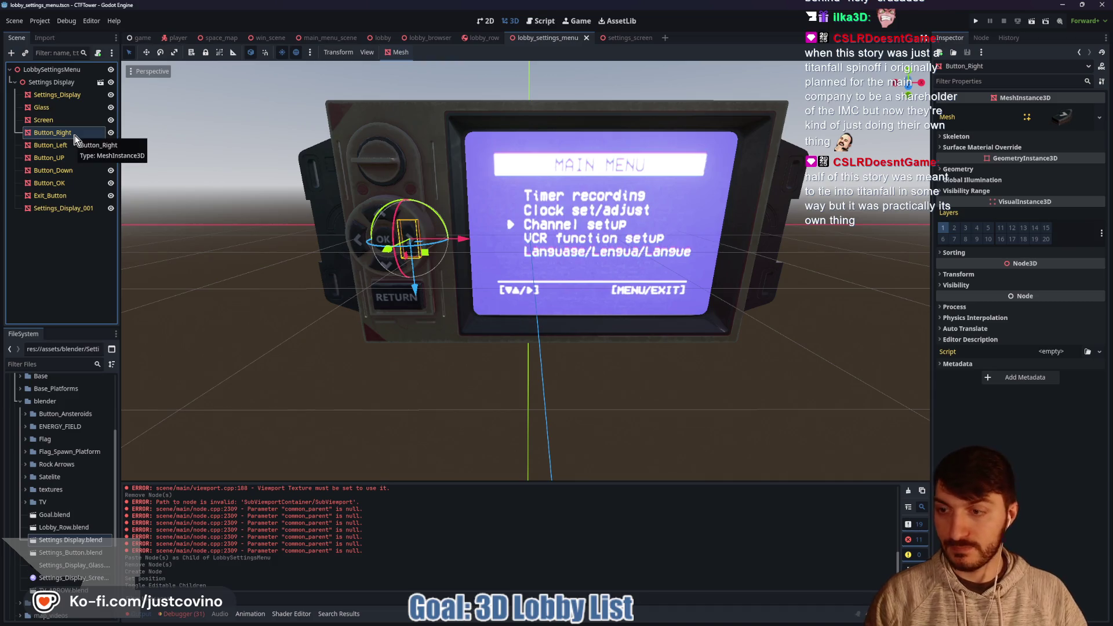
Add an Area3D under Button_Right and name it RightButtonArea
{"action": "key", "text": "ctrl+a"}
{"action": "type", "text": "area3d"}
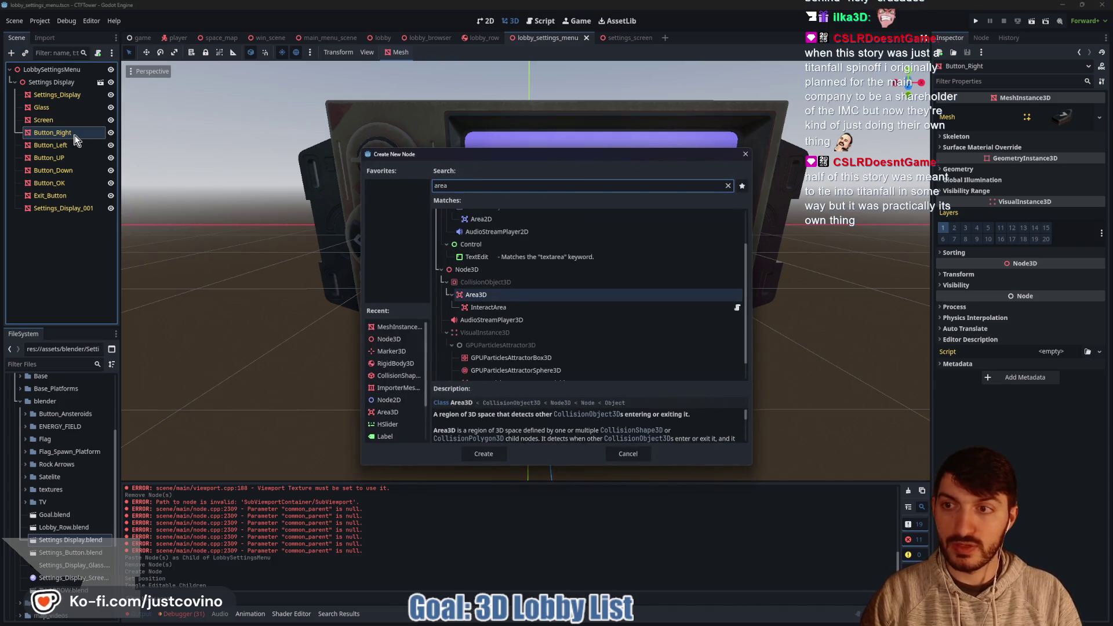
{"action": "key", "text": "Return"}
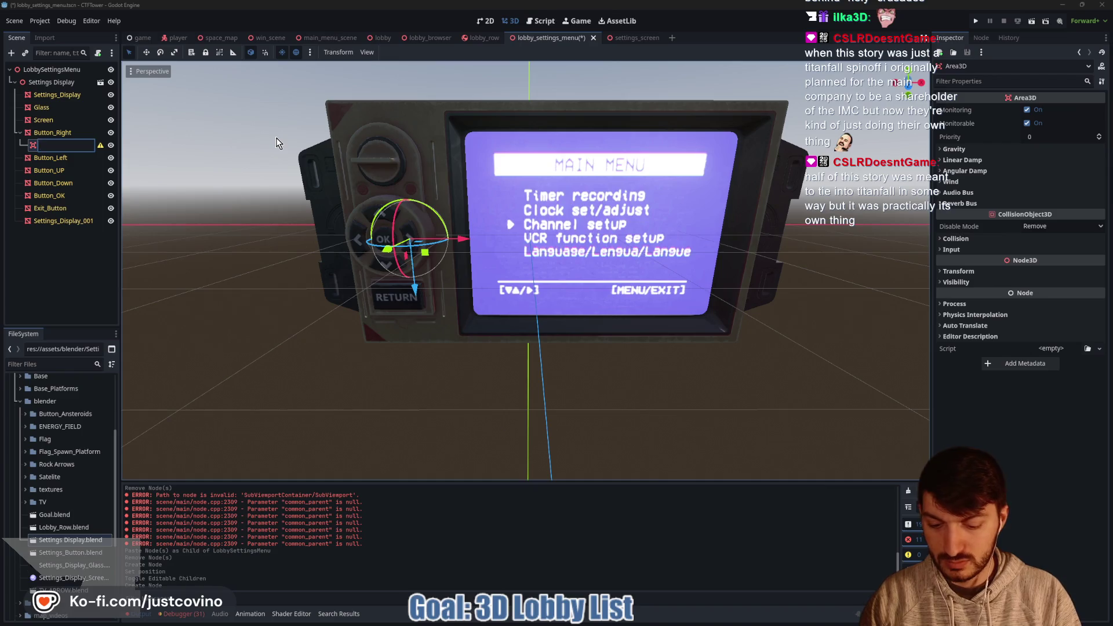
{"action": "type", "text": "ri"}
{"action": "key", "text": "BackSpace"}
{"action": "type", "text": "ButtonArea"}
{"action": "key", "text": "Return"}
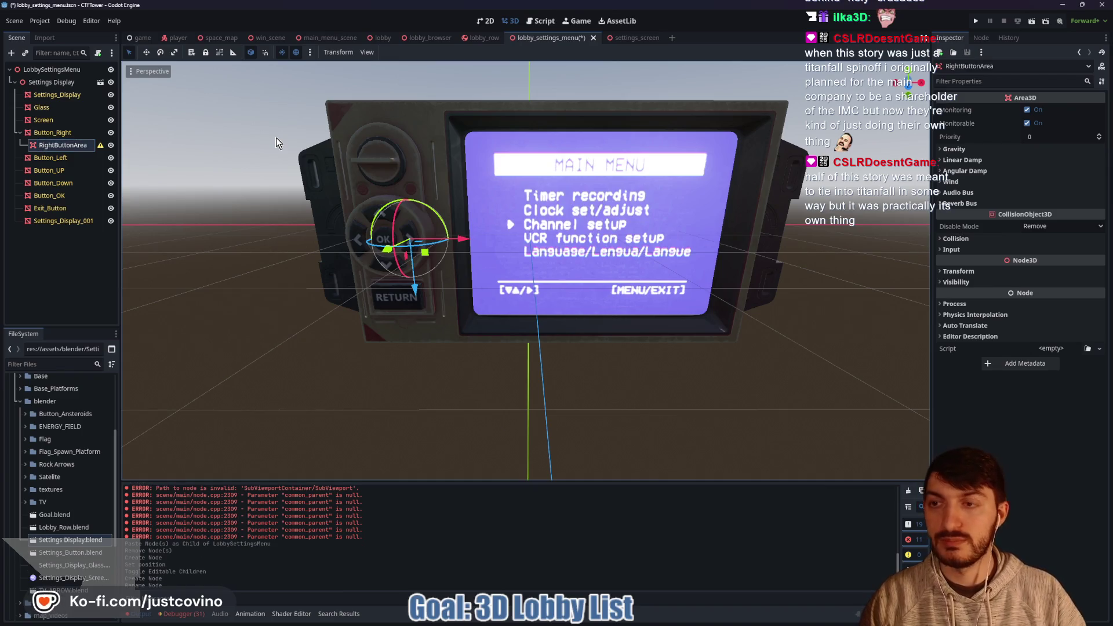
Give RightButtonArea a CollisionShape3D child with a BoxShape3D shape
{"action": "key", "text": "ctrl+a"}
{"action": "type", "text": "collisionshape"}
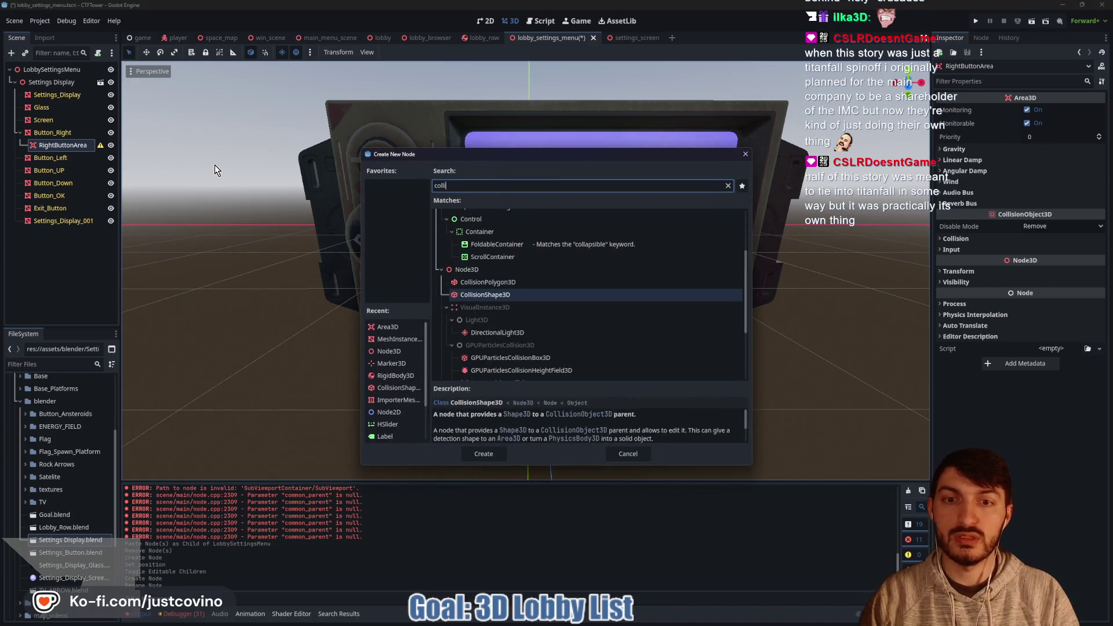
{"action": "key", "text": "Return"}
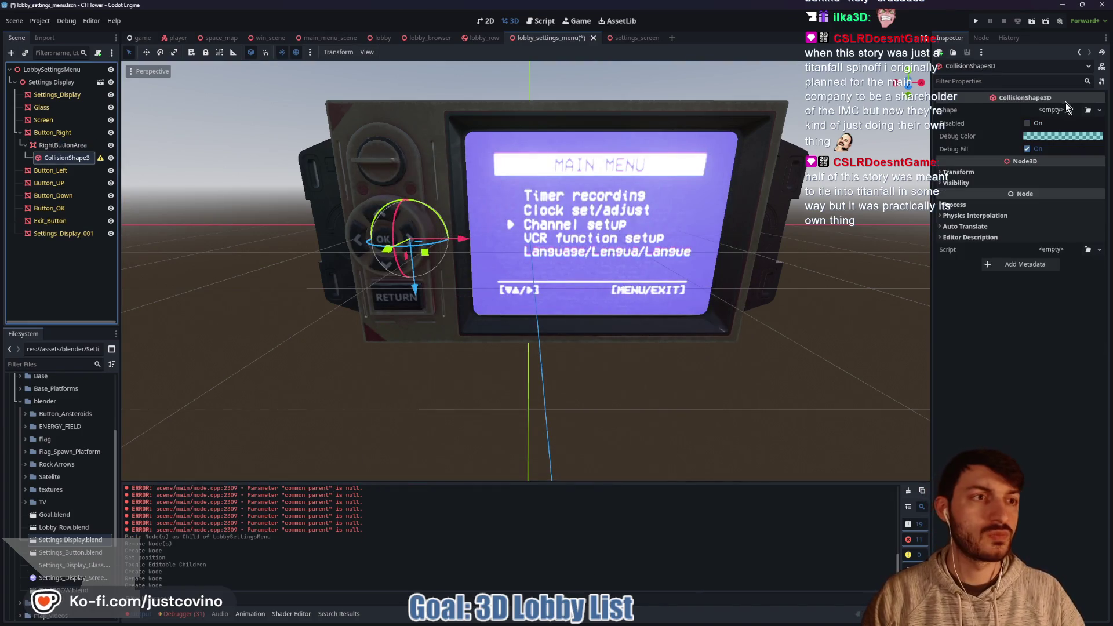
{"action": "left_click", "coordinate": [1066, 107]}
{"action": "left_click", "coordinate": [1049, 122]}
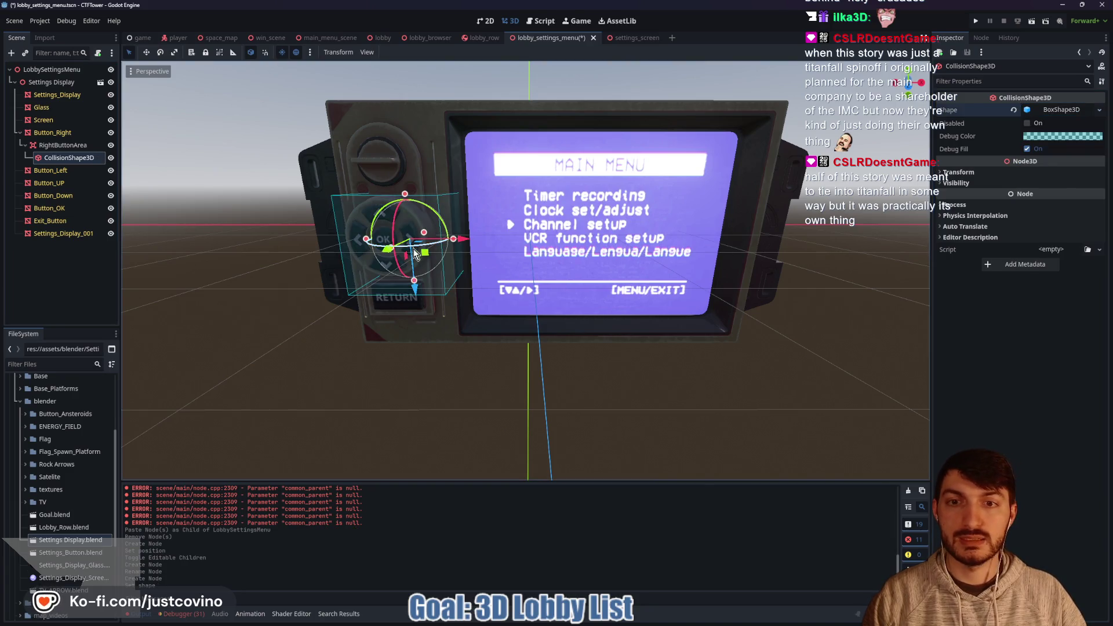
{"action": "key", "text": "f"}
{"action": "scroll", "coordinate": [578, 253], "scroll_direction": "up", "scroll_amount": 5}
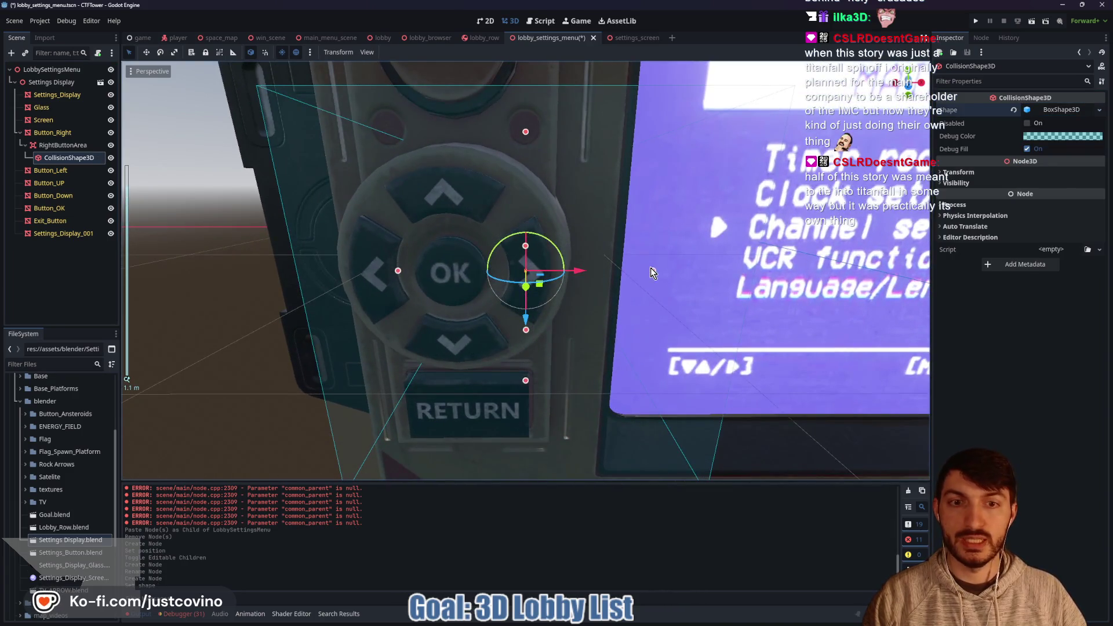
{"action": "left_click", "coordinate": [557, 273]}
{"action": "left_click", "coordinate": [69, 158]}
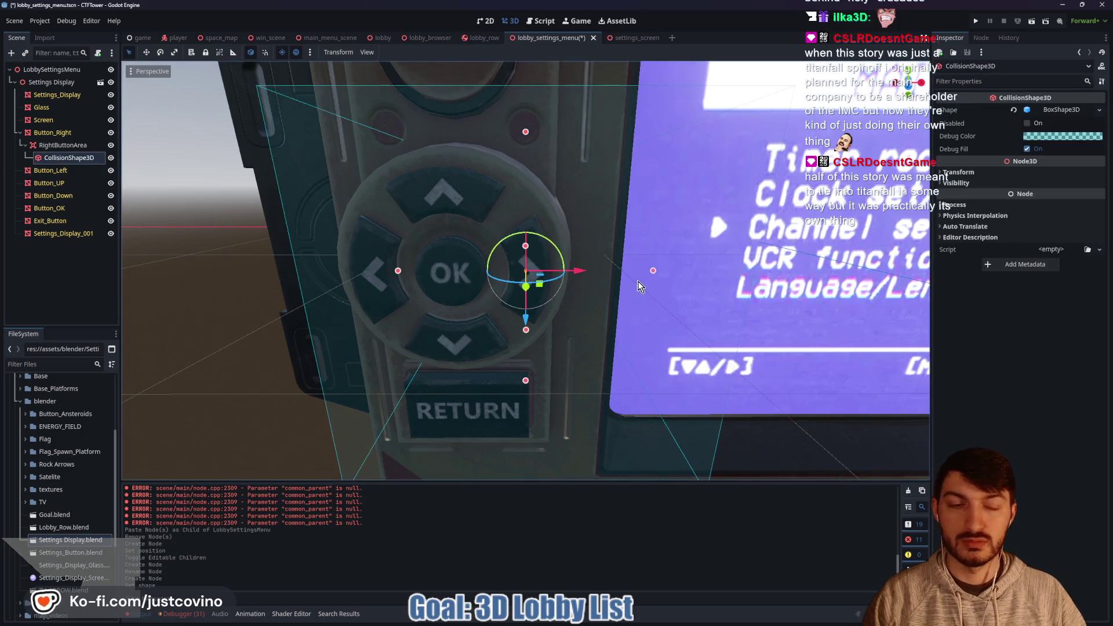
In Front view, shrink the box to about 0.57 wide over the right arrow, trimming top and bottom
{"action": "left_click_drag", "start_coordinate": [655, 270], "coordinate": [544, 270]}
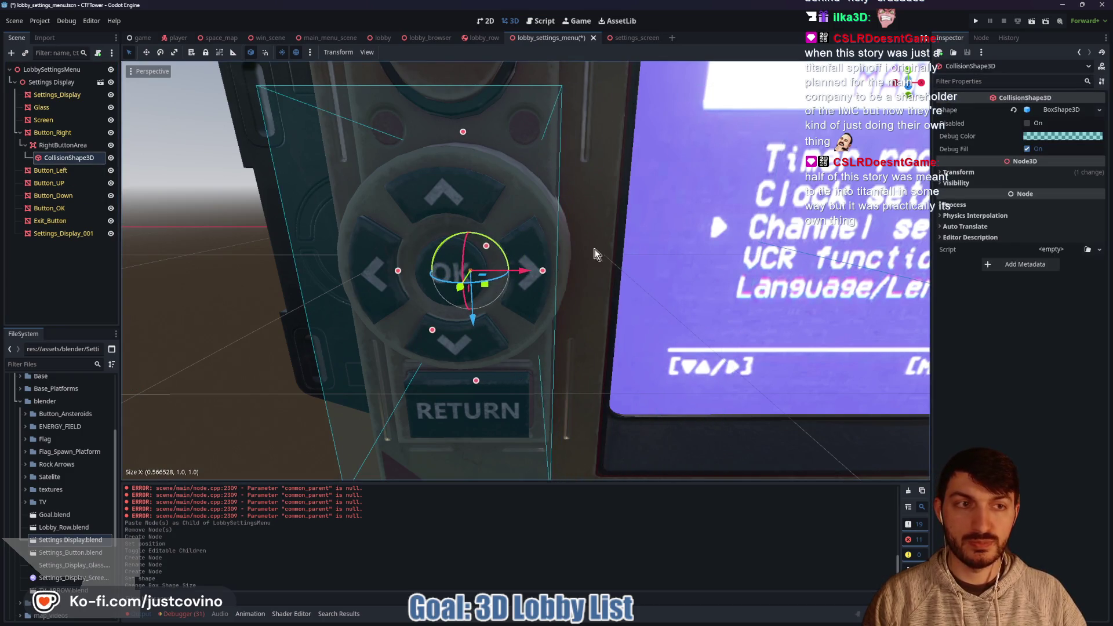
{"action": "key", "text": "KP_1"}
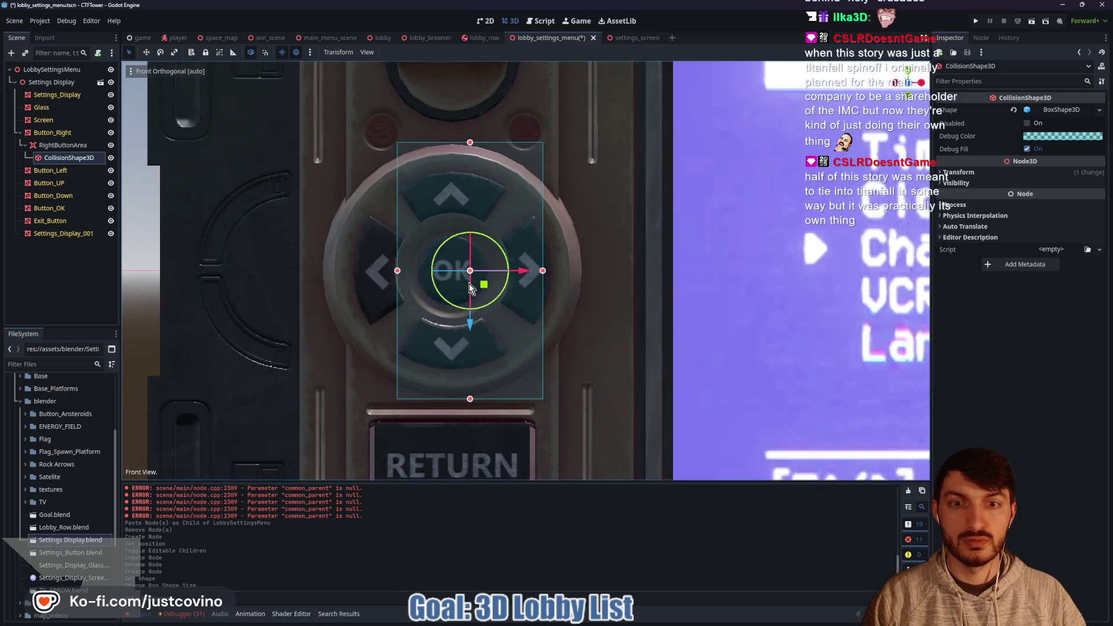
{"action": "left_click_drag", "start_coordinate": [544, 270], "coordinate": [550, 270]}
{"action": "left_click_drag", "start_coordinate": [399, 271], "coordinate": [502, 276]}
{"action": "left_click_drag", "start_coordinate": [522, 142], "coordinate": [524, 216]}
{"action": "left_click_drag", "start_coordinate": [526, 399], "coordinate": [527, 326]}
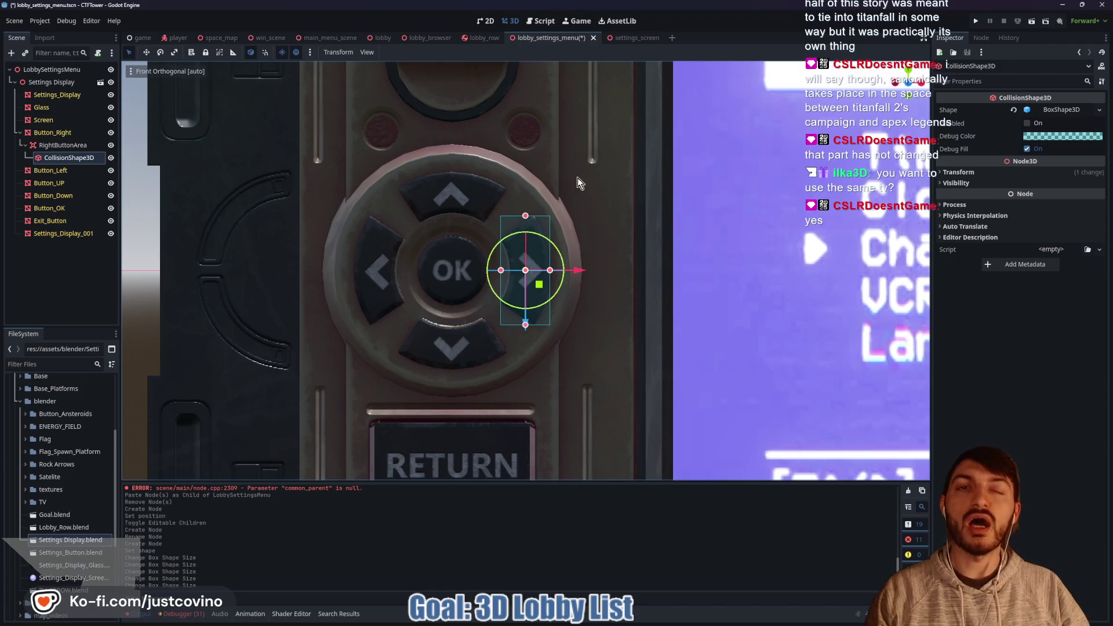
Check the collider's depth from the side and save the scene
{"action": "key", "text": "KP_5"}
{"action": "mouse_move", "coordinate": [675, 221]}
{"action": "left_mouse_down"}
{"action": "mouse_move", "coordinate": [548, 228]}
{"action": "mouse_move", "coordinate": [390, 273]}
{"action": "mouse_move", "coordinate": [511, 278]}
{"action": "left_mouse_up"}
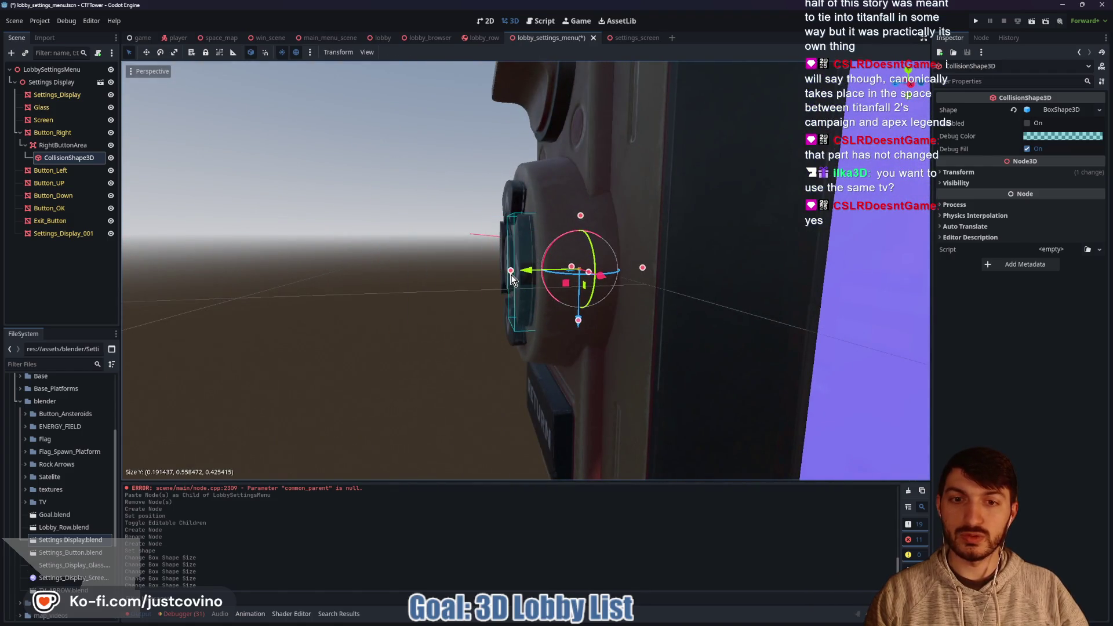
{"action": "key", "text": "ctrl+s"}
{"action": "scroll", "coordinate": [667, 252], "scroll_direction": "up", "scroll_amount": 3}
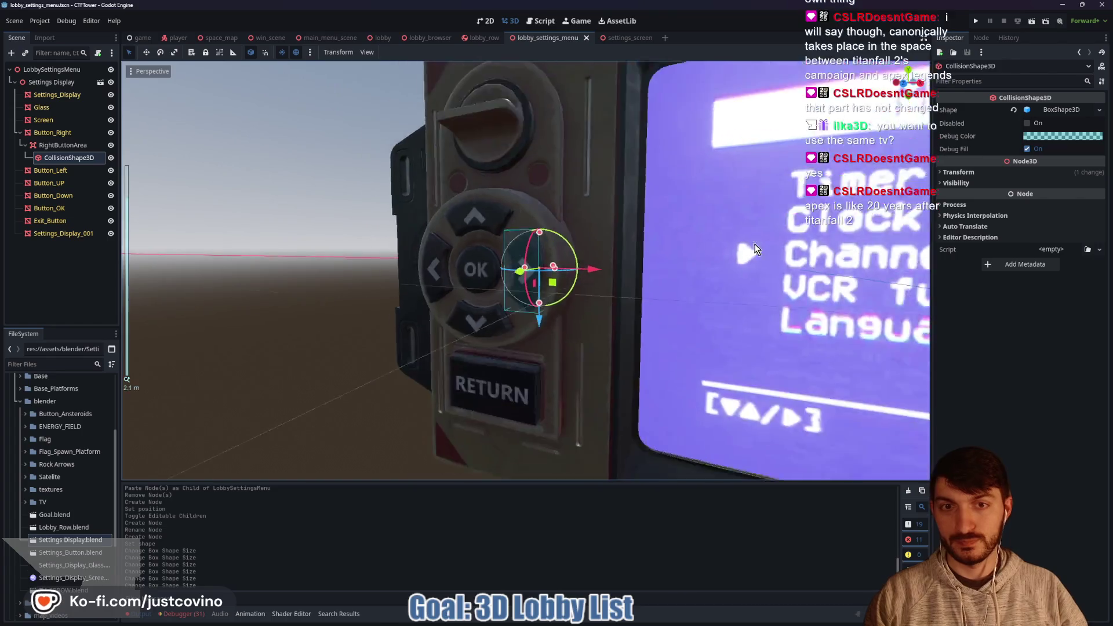
{"action": "key", "text": "KP_1"}
{"action": "scroll", "coordinate": [736, 248], "scroll_direction": "down", "scroll_amount": 3}
{"action": "scroll", "coordinate": [684, 264], "scroll_direction": "up", "scroll_amount": 2}
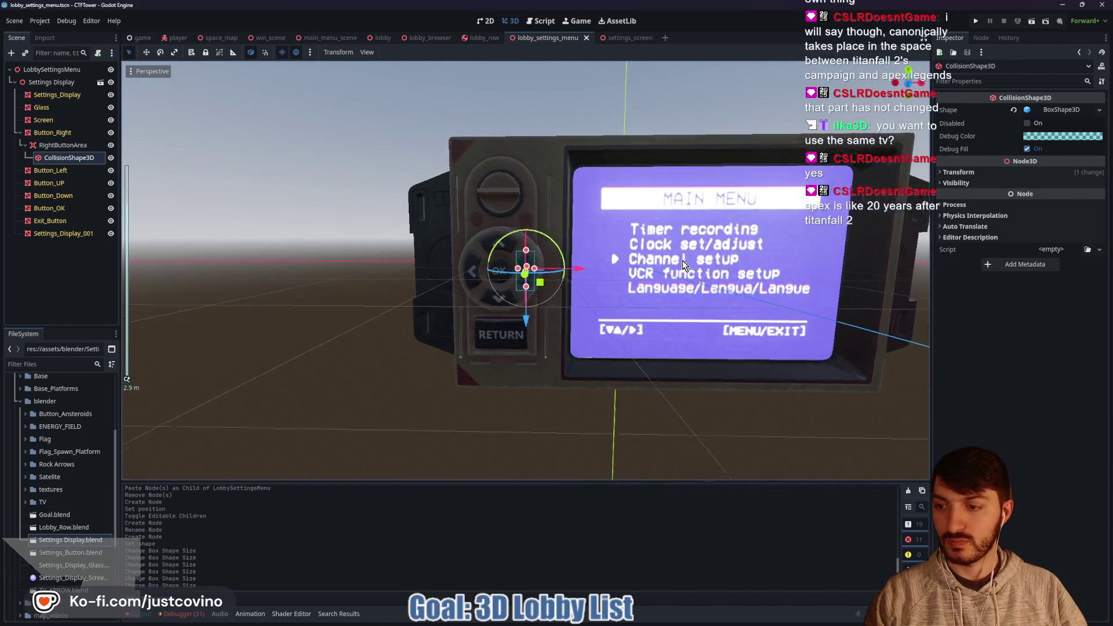
{"action": "scroll", "coordinate": [683, 260], "scroll_direction": "up", "scroll_amount": 4}
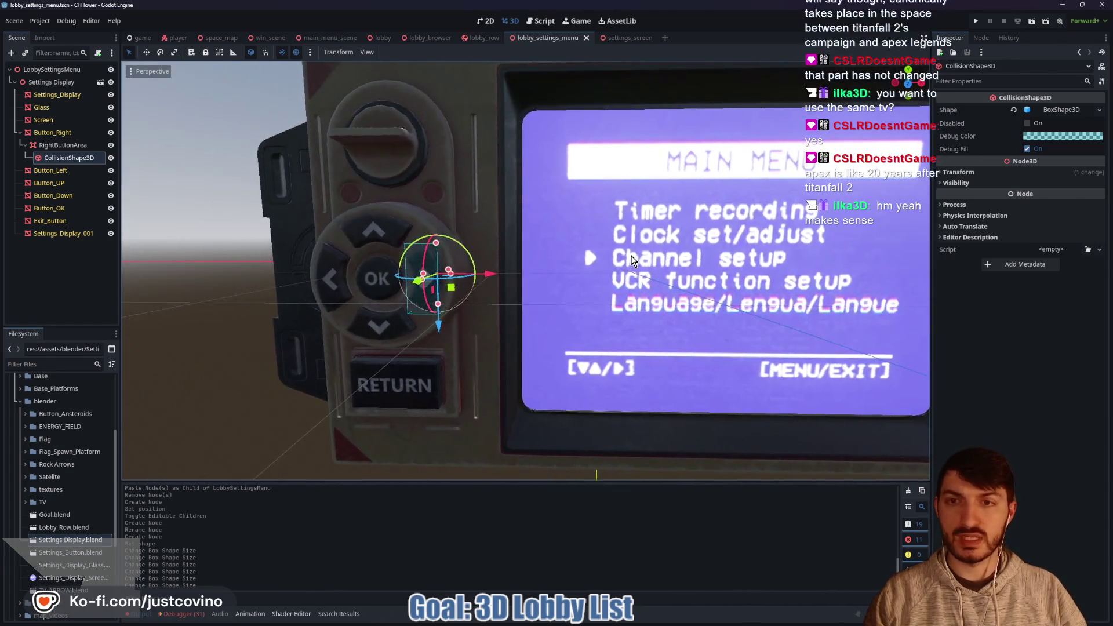
{"action": "left_click_drag", "start_coordinate": [522, 243], "coordinate": [427, 207]}
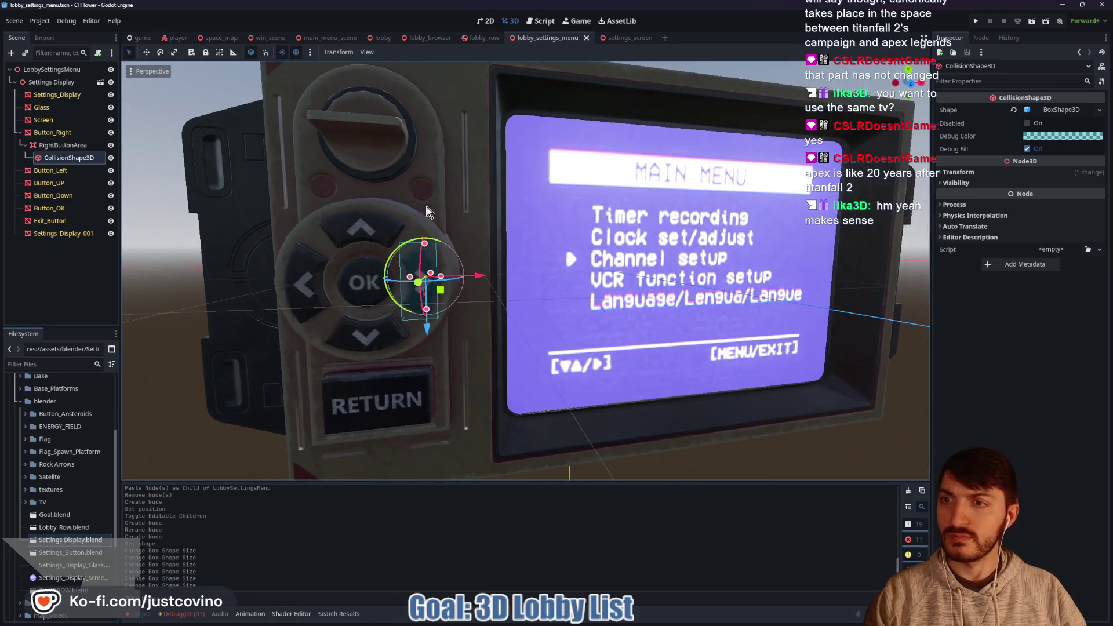
{"action": "left_click", "coordinate": [50, 170]}
Add an Area3D under Button_Left and name it LeftButtonArea
{"action": "key", "text": "ctrl+a"}
{"action": "type", "text": "are"}
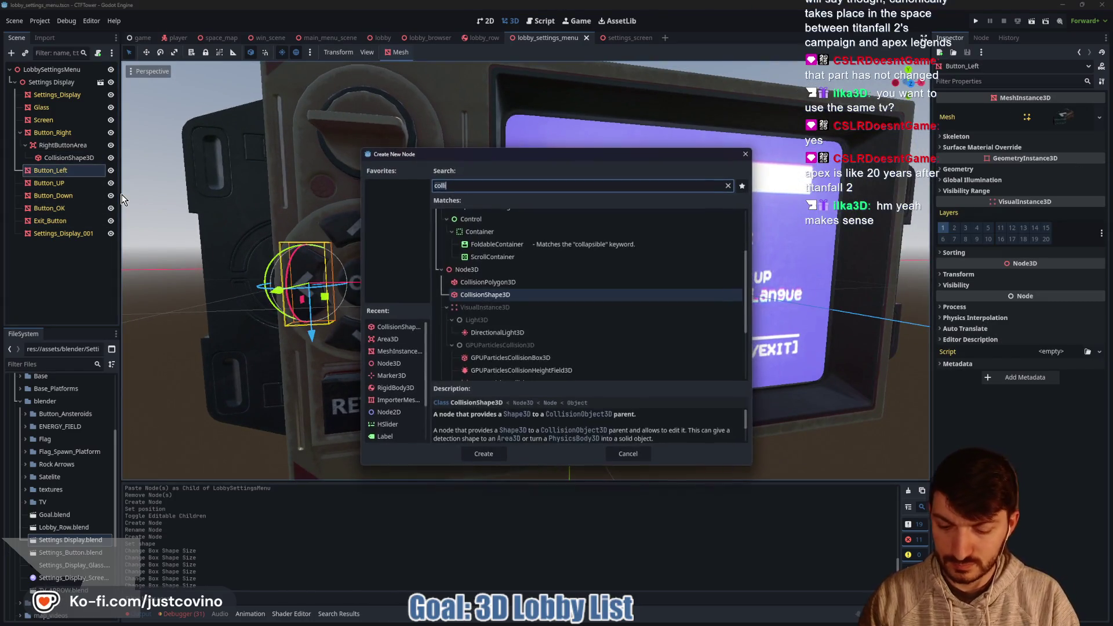
{"action": "key", "text": "Return"}
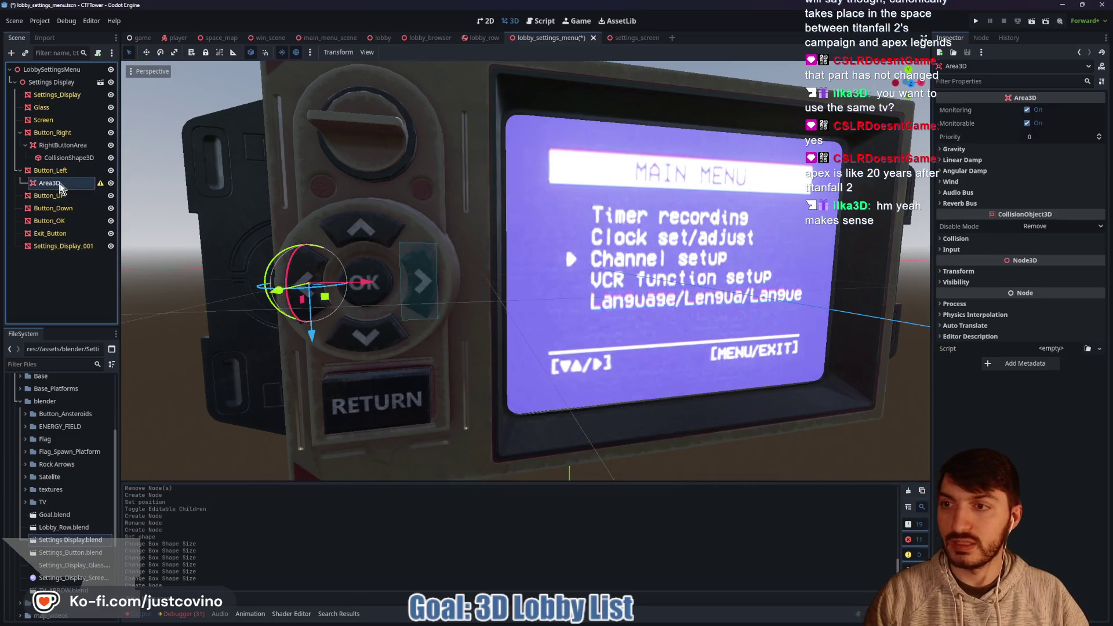
{"action": "double_click", "coordinate": [61, 184]}
{"action": "type", "text": "LeftButtonArea"}
{"action": "key", "text": "Return"}
Give LeftButtonArea a CollisionShape3D child with a BoxShape3D shape
{"action": "key", "text": "ctrl+a"}
{"action": "type", "text": "collision"}
{"action": "key", "text": "Return"}
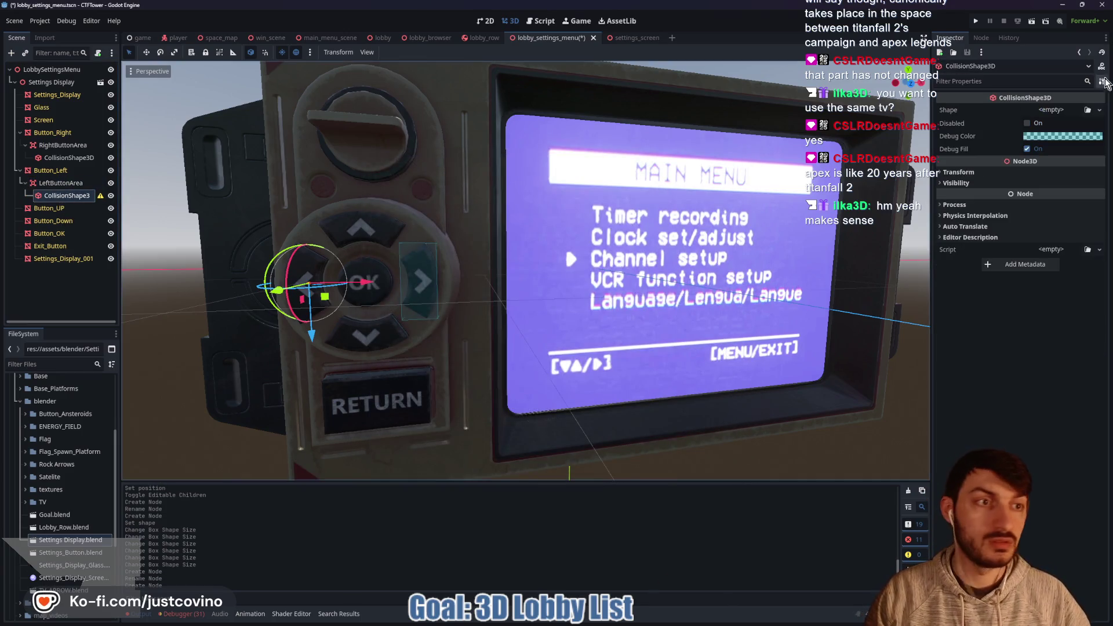
{"action": "left_click", "coordinate": [1046, 110]}
{"action": "left_click", "coordinate": [1060, 161]}
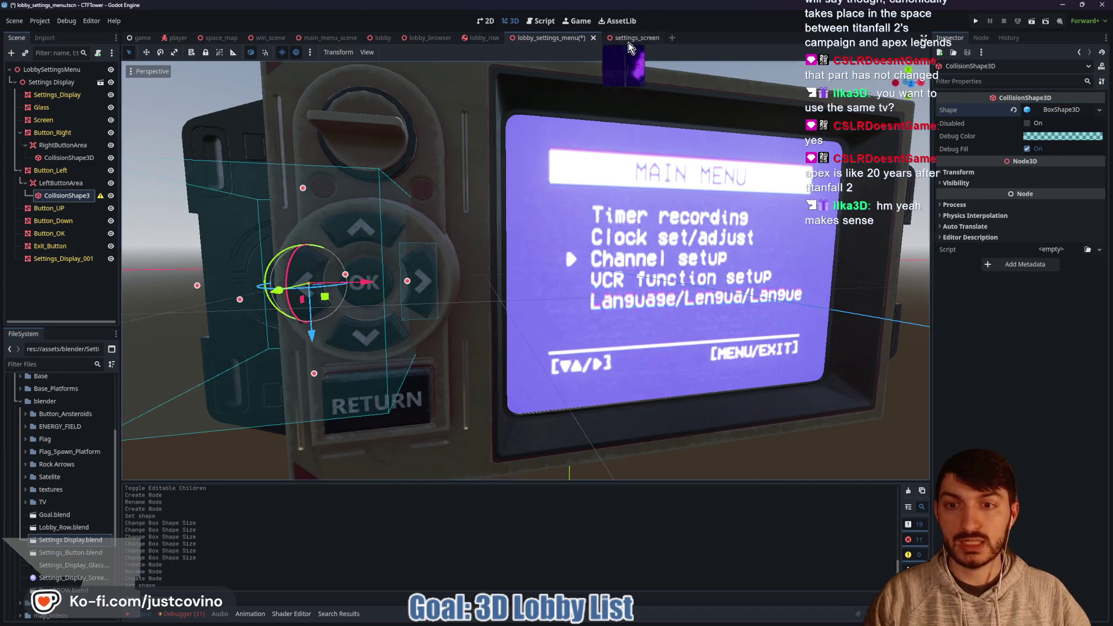
{"action": "key", "text": "f"}
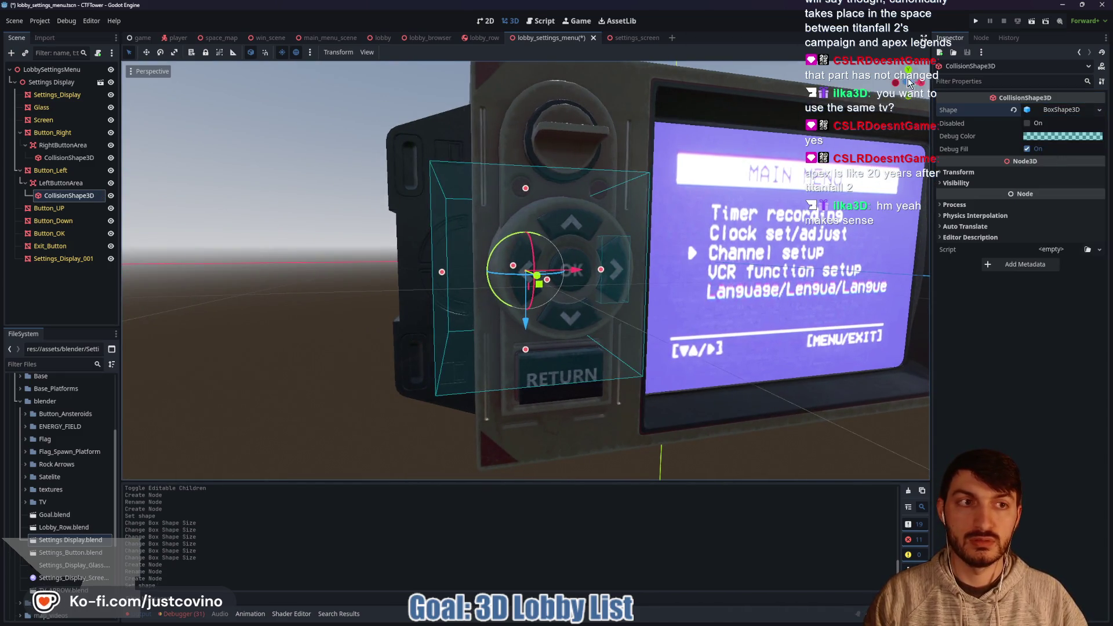
Fit the box over the left arrow, about 0.21 × 0.57 × 0.43, using Front and Left views
{"action": "left_click", "coordinate": [909, 83]}
{"action": "left_click_drag", "start_coordinate": [607, 271], "coordinate": [542, 271]}
{"action": "left_click_drag", "start_coordinate": [445, 271], "coordinate": [509, 278]}
{"action": "left_click_drag", "start_coordinate": [525, 351], "coordinate": [524, 305]}
{"action": "left_click_drag", "start_coordinate": [524, 190], "coordinate": [525, 235]}
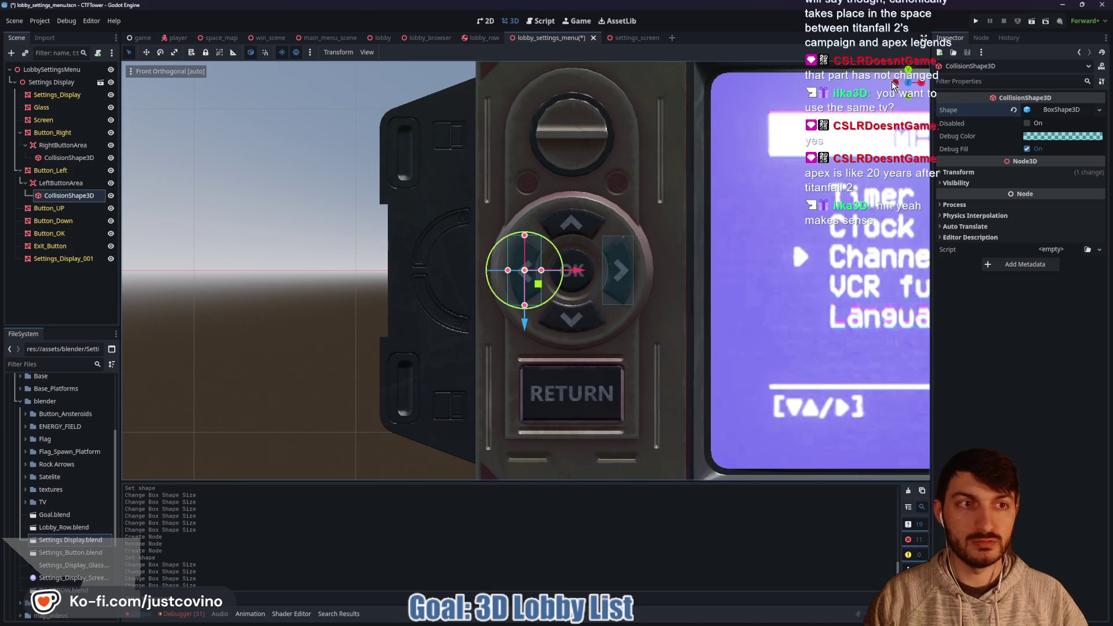
{"action": "left_click", "coordinate": [896, 82]}
{"action": "left_click_drag", "start_coordinate": [606, 271], "coordinate": [568, 273]}
{"action": "key", "text": "f"}
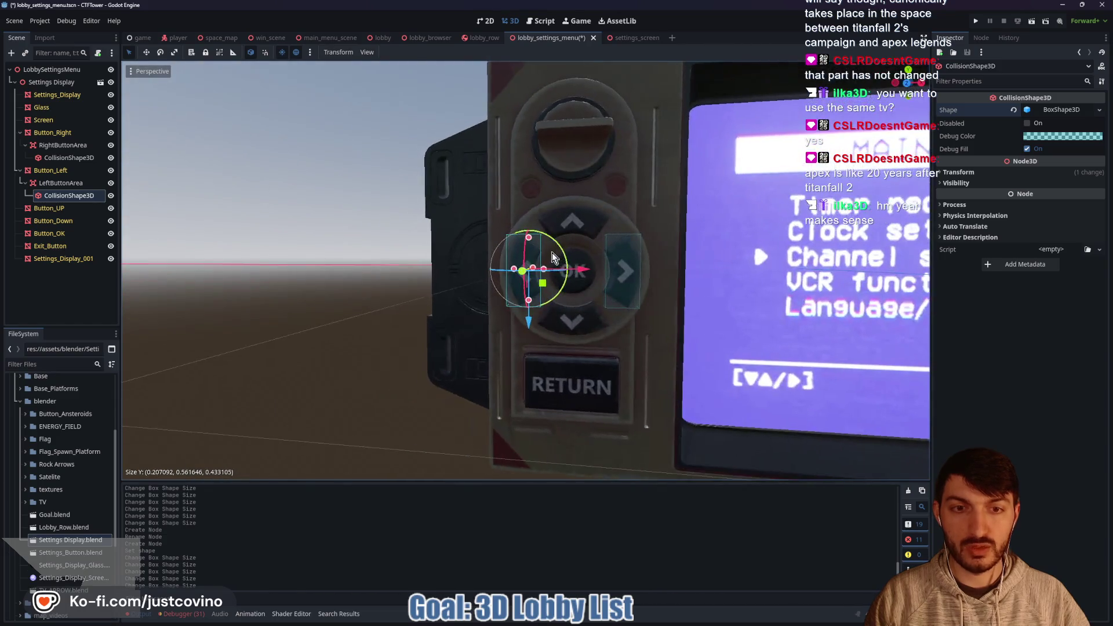
{"action": "left_click", "coordinate": [74, 212]}
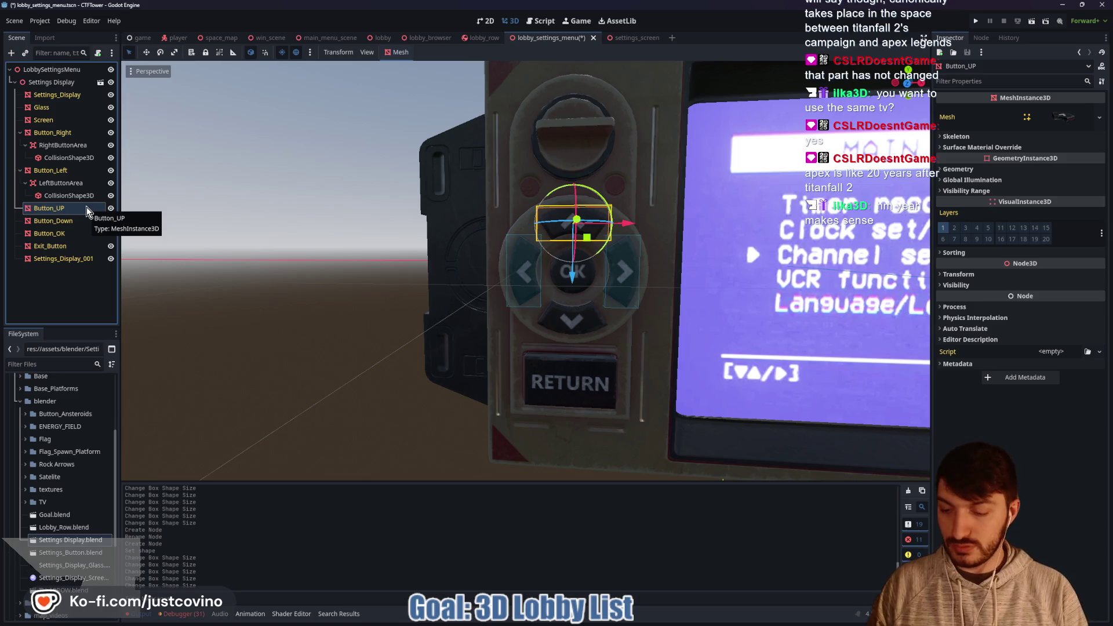
Add an Area3D under Button_UP and name it UpButtonArea
{"action": "key", "text": "ctrl+a"}
{"action": "type", "text": "area3d"}
{"action": "key", "text": "Return"}
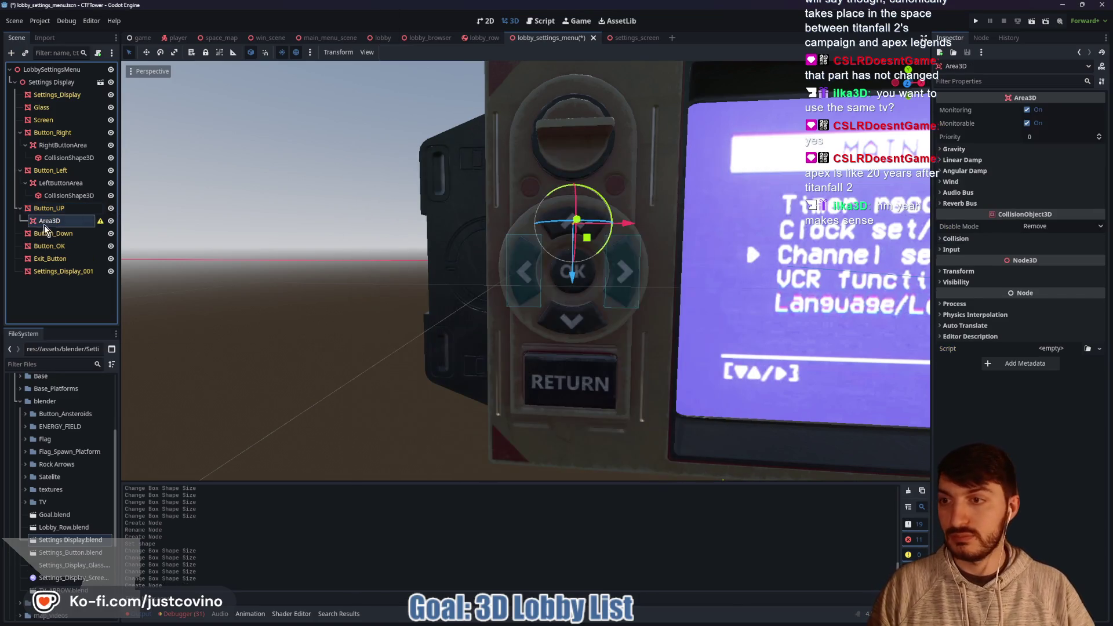
{"action": "double_click", "coordinate": [60, 221]}
{"action": "type", "text": "UpButton"}
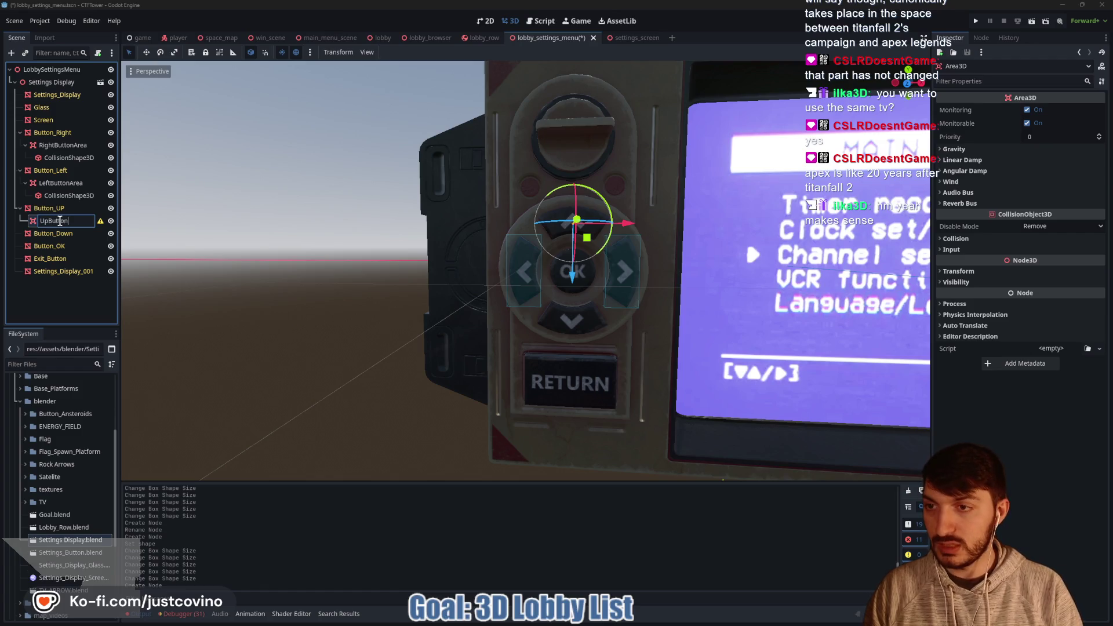
{"action": "type", "text": "Area"}
{"action": "key", "text": "Return"}
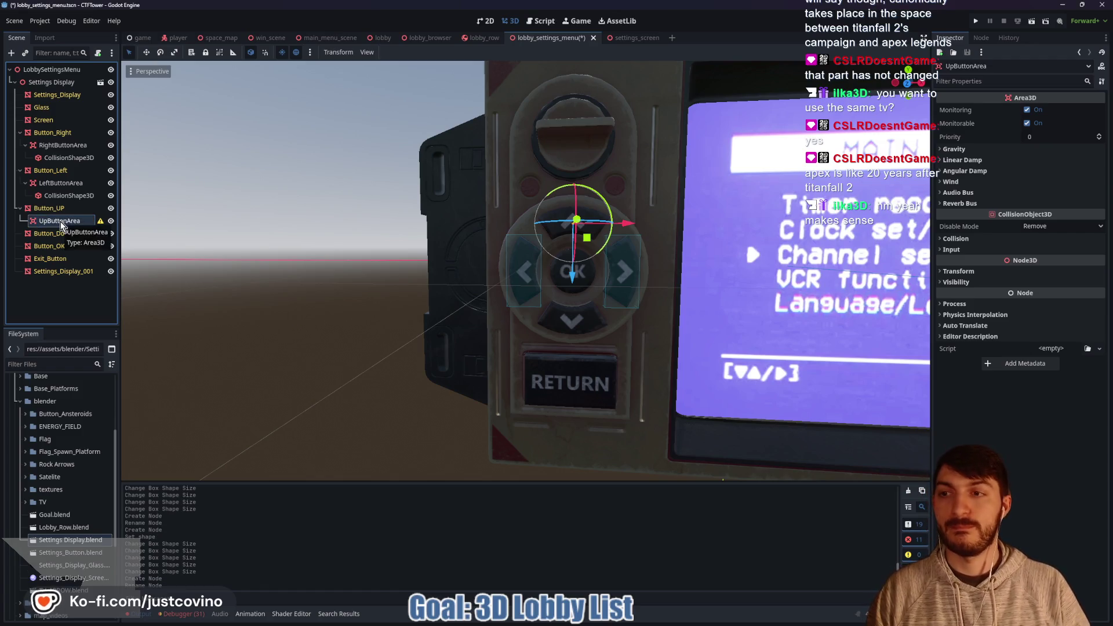
Give UpButtonArea a BoxShape3D collision shape and narrow it from the front
{"action": "key", "text": "ctrl+a"}
{"action": "type", "text": "ar"}
{"action": "key", "text": "ctrl+a"}
{"action": "type", "text": "collisionshape"}
{"action": "key", "text": "Return"}
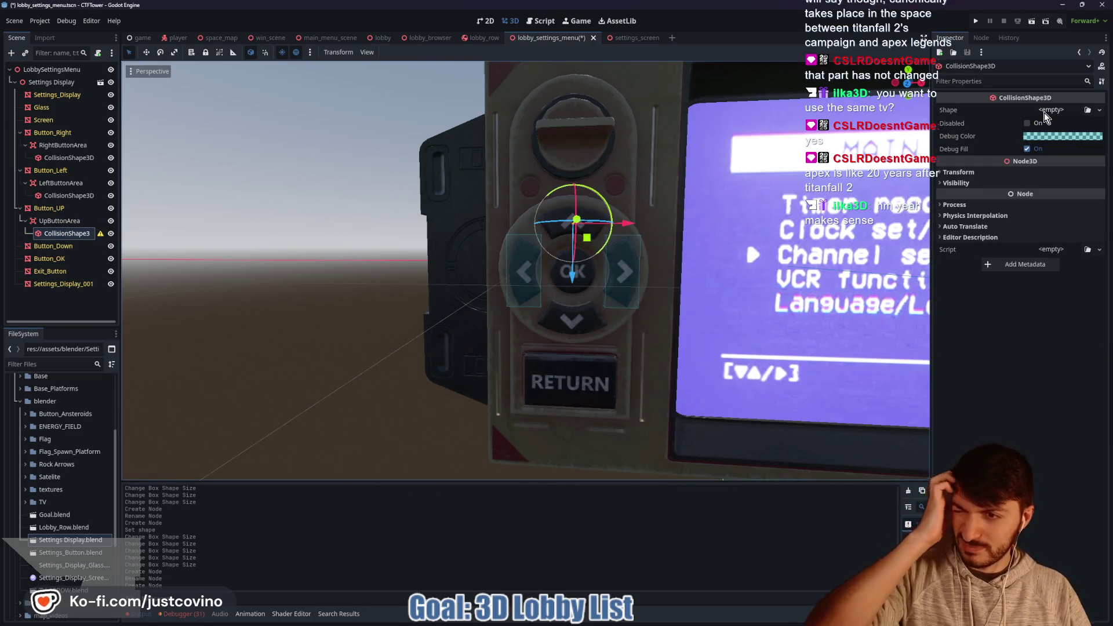
{"action": "left_click", "coordinate": [1049, 110]}
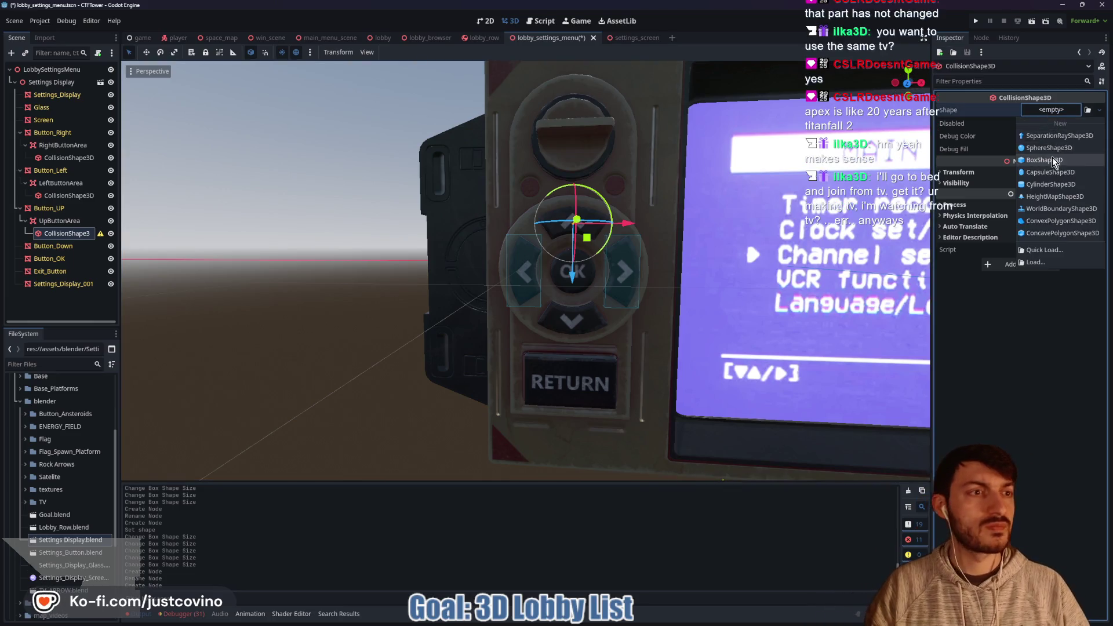
{"action": "left_click", "coordinate": [1053, 160]}
{"action": "key", "text": "f"}
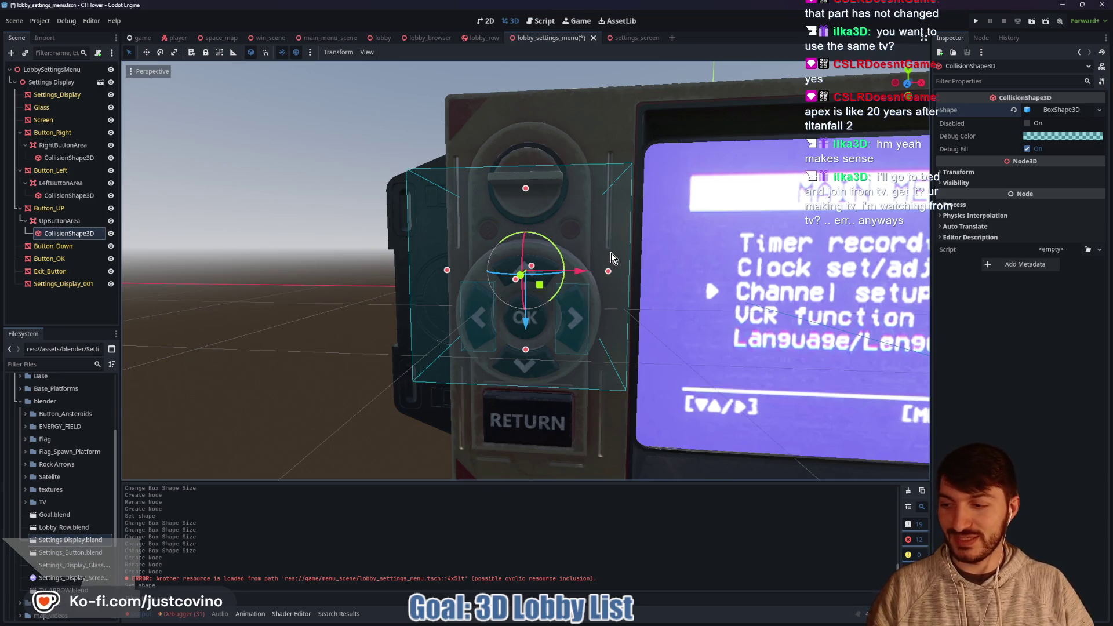
{"action": "left_click", "coordinate": [908, 84]}
{"action": "left_click_drag", "start_coordinate": [607, 274], "coordinate": [561, 269]}
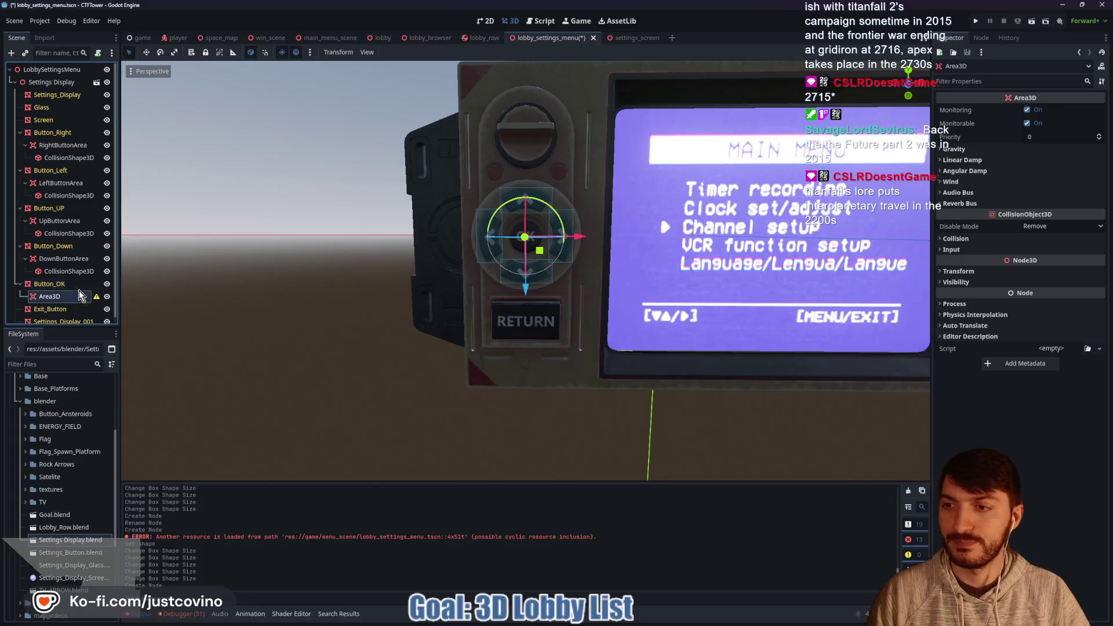
Rename the new area under Button_OK to OkButtonArea
{"action": "double_click", "coordinate": [71, 296]}
{"action": "left_click", "coordinate": [70, 298]}
{"action": "type", "text": "OkButtonA"}
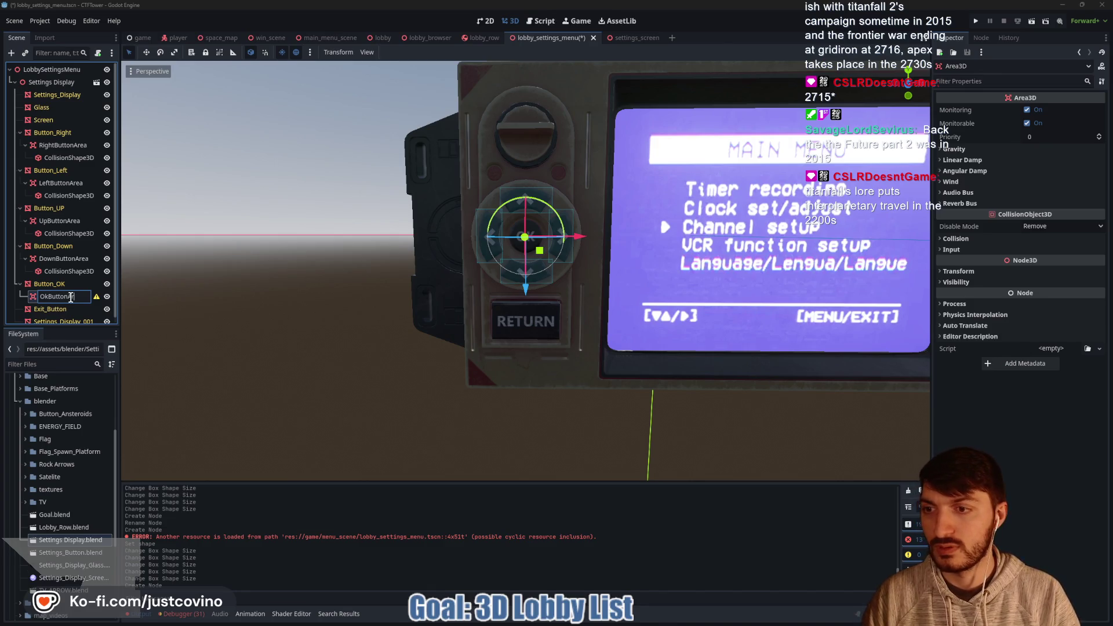
{"action": "type", "text": "ea"}
Confirm the OkButtonArea name and add a CollisionShape3D with a CylinderShape3D
{"action": "key", "text": "Return"}
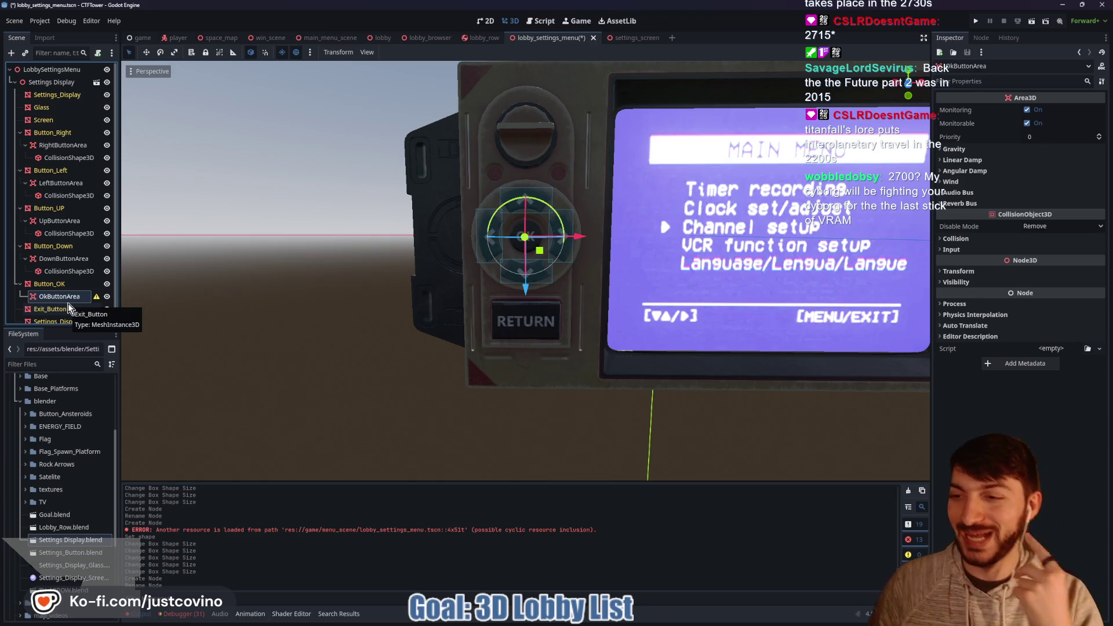
{"action": "key", "text": "ctrl+a"}
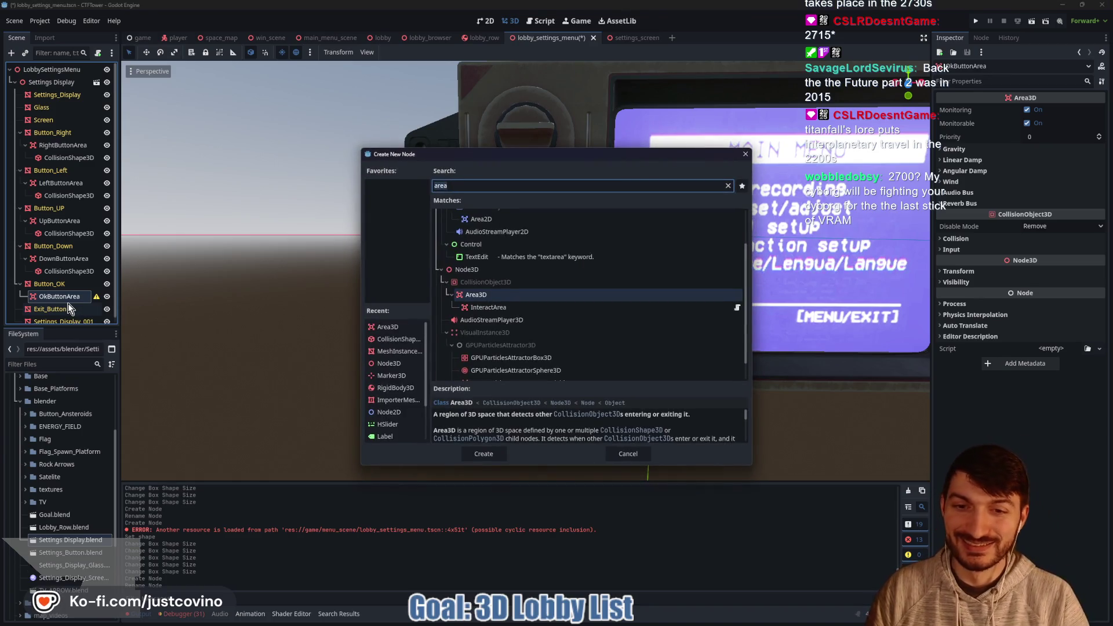
{"action": "type", "text": "collision"}
{"action": "key", "text": "Return"}
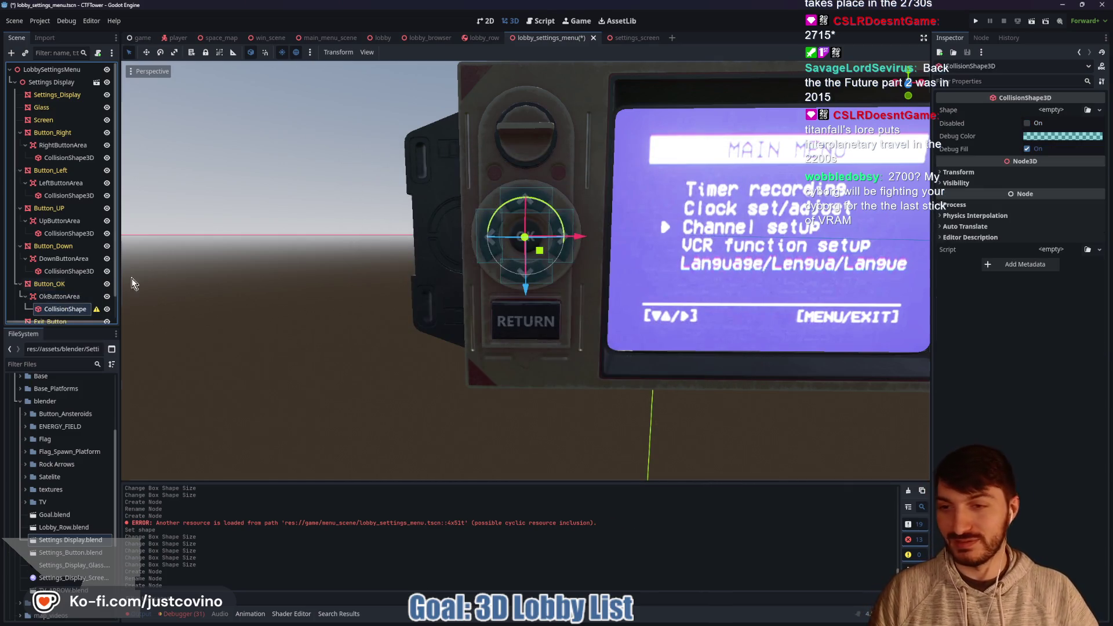
{"action": "left_click", "coordinate": [1051, 109]}
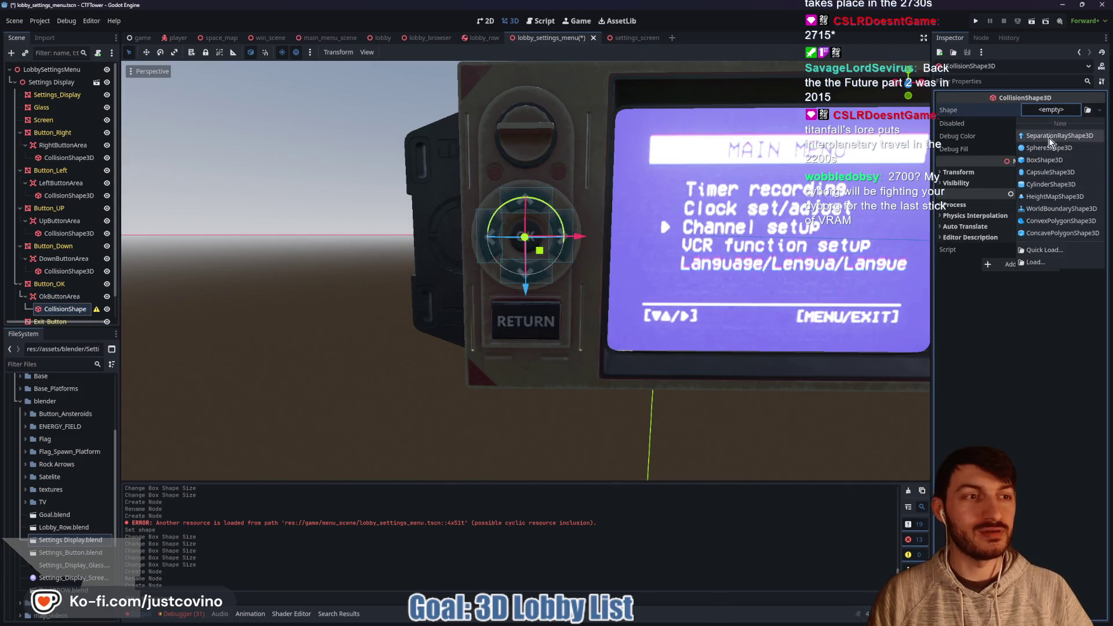
{"action": "left_click", "coordinate": [1051, 184]}
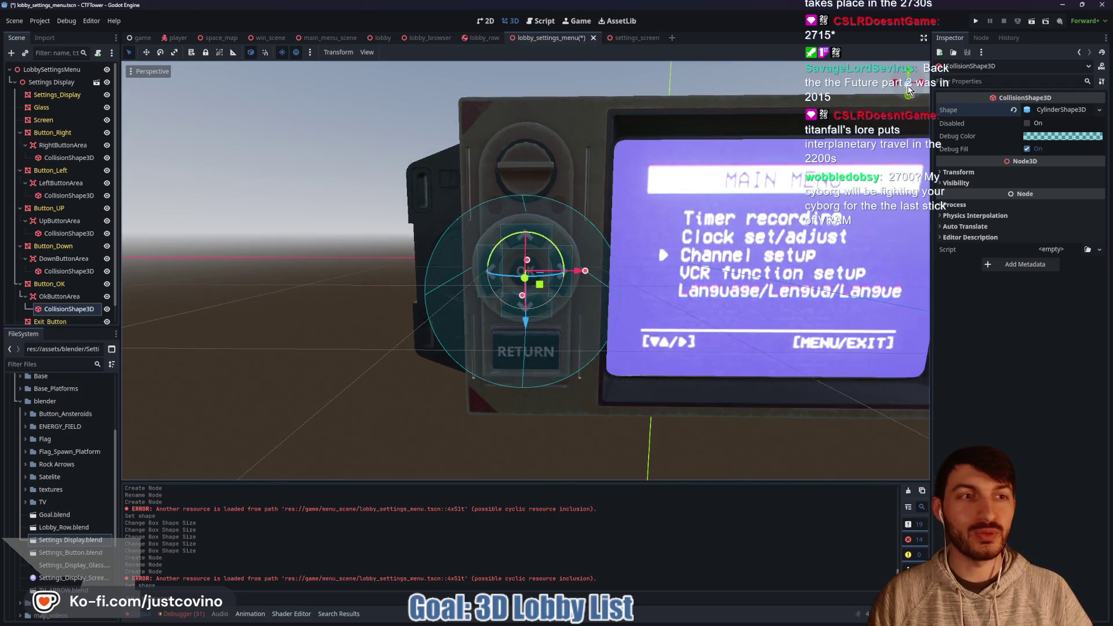
Shrink the cylinder's radius and height to the OK button in front and side views, then save
{"action": "left_click", "coordinate": [907, 88]}
{"action": "left_click_drag", "start_coordinate": [584, 273], "coordinate": [544, 271]}
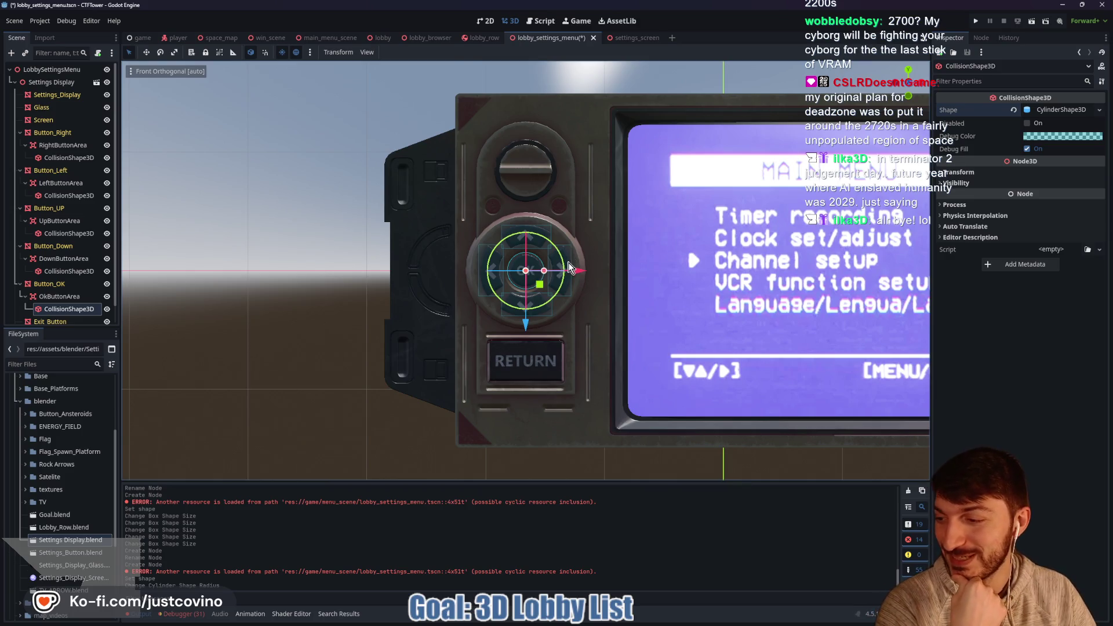
{"action": "key", "text": "KP_5"}
{"action": "left_click_drag", "start_coordinate": [608, 291], "coordinate": [715, 292]}
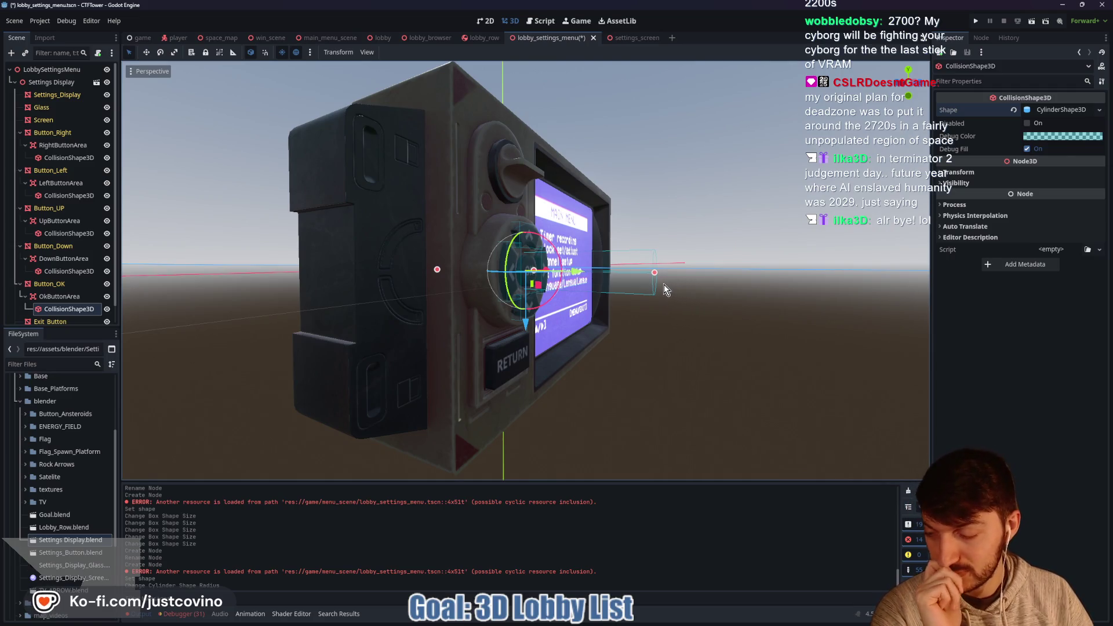
{"action": "mouse_move", "coordinate": [659, 282]}
{"action": "left_mouse_down"}
{"action": "mouse_move", "coordinate": [691, 283]}
{"action": "mouse_move", "coordinate": [535, 276]}
{"action": "mouse_move", "coordinate": [621, 291]}
{"action": "mouse_move", "coordinate": [461, 301]}
{"action": "left_mouse_up"}
{"action": "left_click", "coordinate": [907, 87]}
{"action": "scroll", "coordinate": [461, 301], "scroll_direction": "down", "scroll_amount": 4}
{"action": "key", "text": "ctrl+s"}
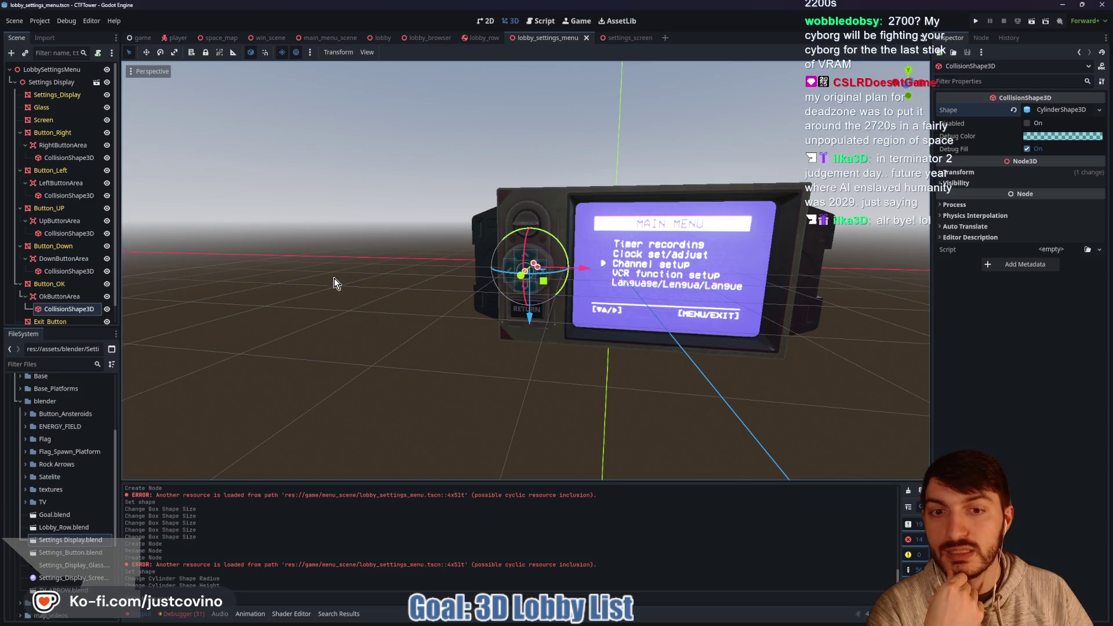
{"action": "scroll", "coordinate": [85, 284], "scroll_direction": "down", "scroll_amount": 1}
{"action": "left_click", "coordinate": [70, 302]}
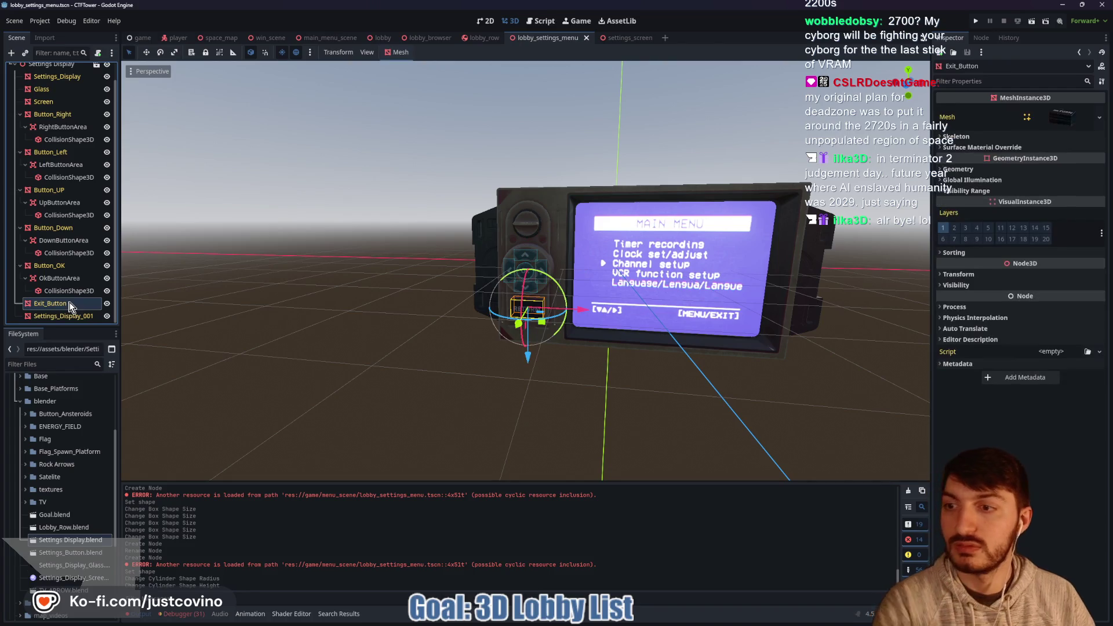
Add an Area3D under Exit_Button and name it ExitButtonArea
{"action": "key", "text": "ctrl+a"}
{"action": "type", "text": "ar"}
{"action": "key", "text": "Return"}
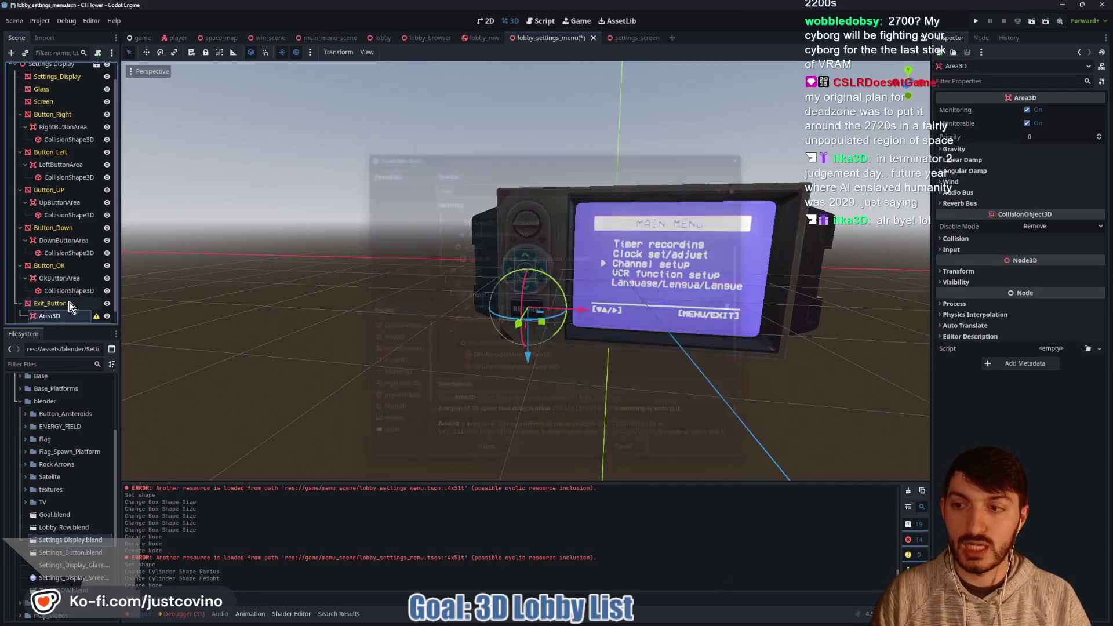
{"action": "left_click", "coordinate": [70, 313]}
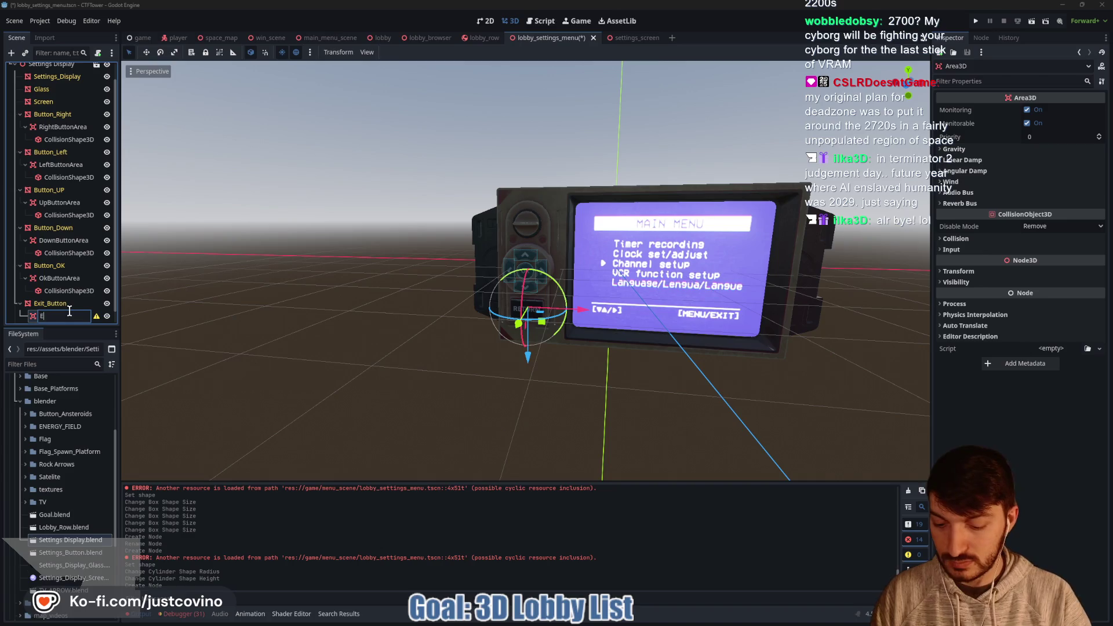
{"action": "key", "text": "Return"}
Give ExitButtonArea a CollisionShape3D child with a BoxShape3D shape
{"action": "scroll", "coordinate": [72, 307], "scroll_direction": "down", "scroll_amount": 1}
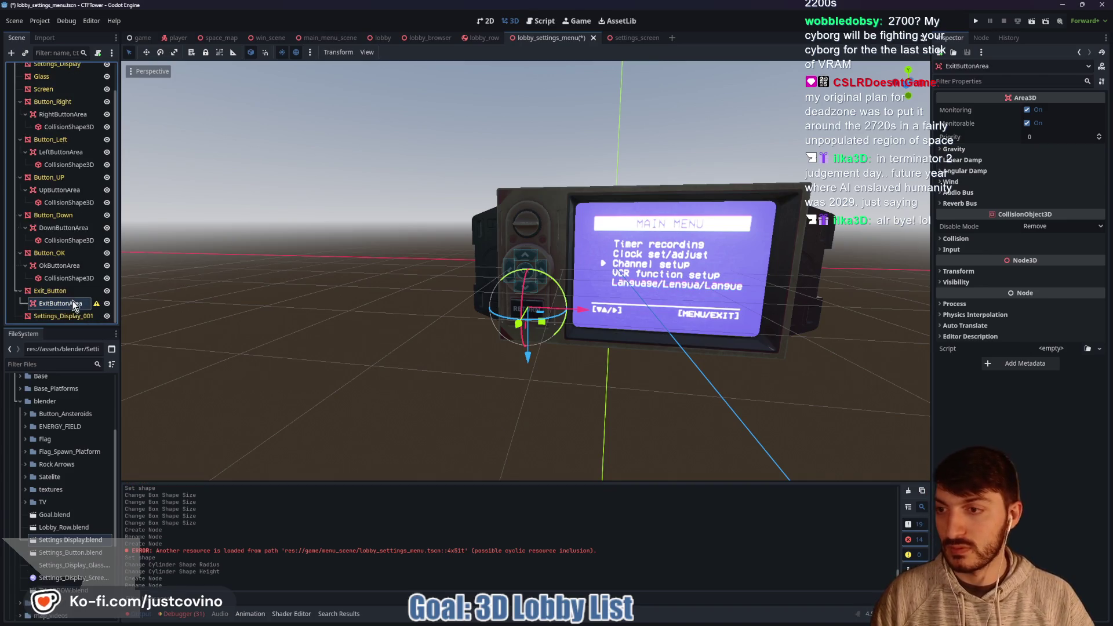
{"action": "key", "text": "ctrl+a"}
{"action": "type", "text": "coll"}
{"action": "key", "text": "Return"}
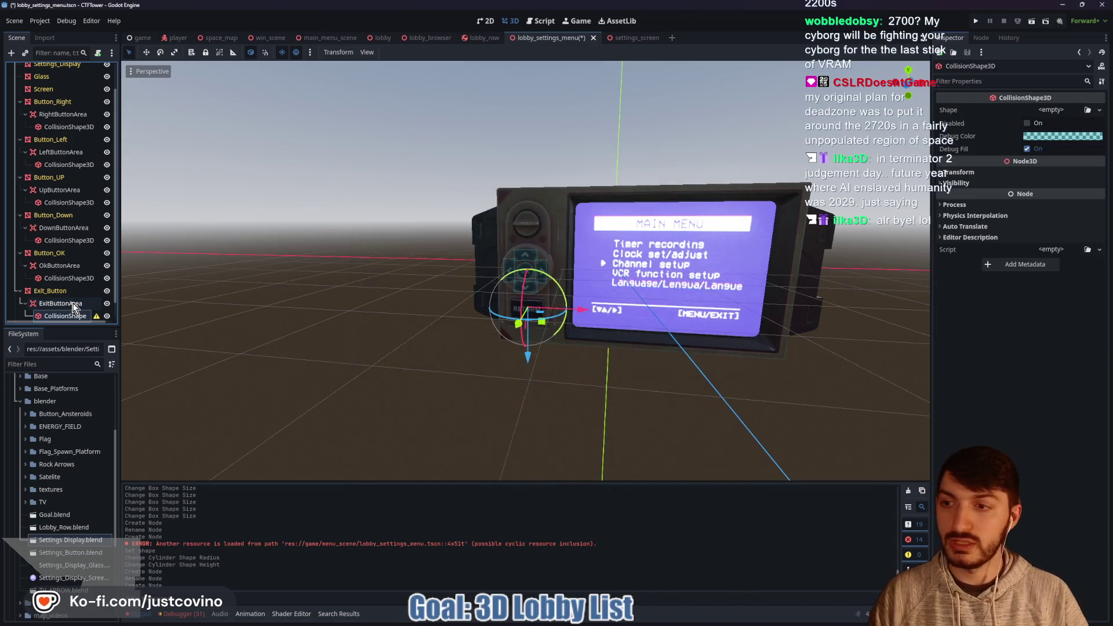
{"action": "left_click", "coordinate": [1051, 110]}
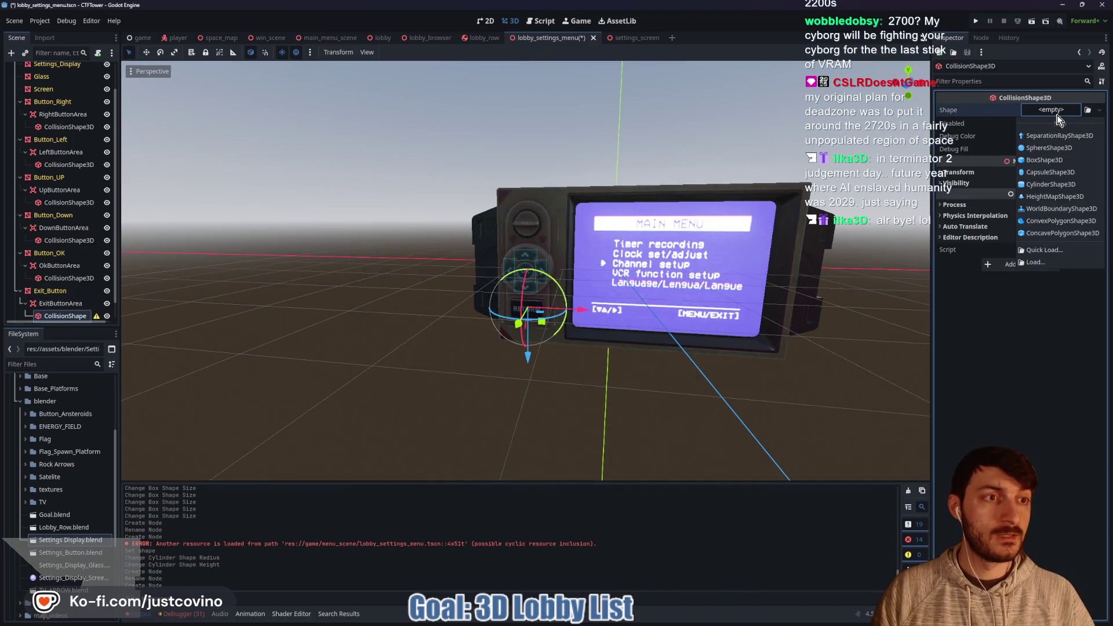
{"action": "left_click", "coordinate": [1053, 159]}
In Front view, trim the box's top, bottom and sides to fit the RETURN button
{"action": "left_click_drag", "start_coordinate": [908, 76], "coordinate": [906, 84]}
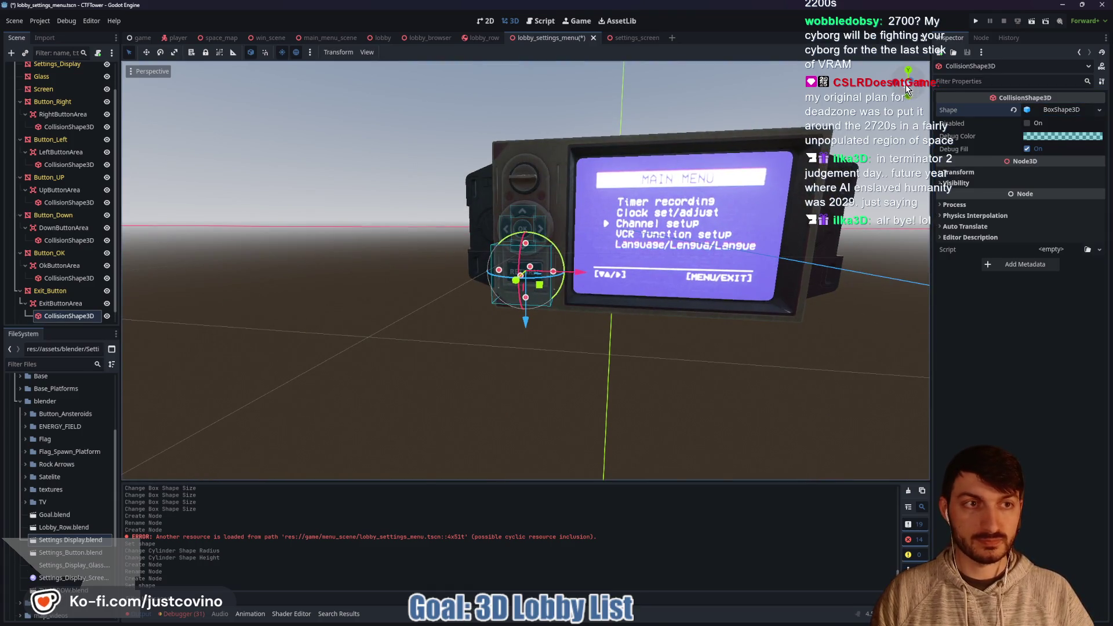
{"action": "left_click", "coordinate": [906, 85]}
{"action": "left_click_drag", "start_coordinate": [527, 243], "coordinate": [525, 262]}
{"action": "scroll", "coordinate": [555, 301], "scroll_direction": "up", "scroll_amount": 8}
{"action": "left_click_drag", "start_coordinate": [524, 220], "coordinate": [526, 224]}
{"action": "left_click_drag", "start_coordinate": [526, 225], "coordinate": [528, 225]}
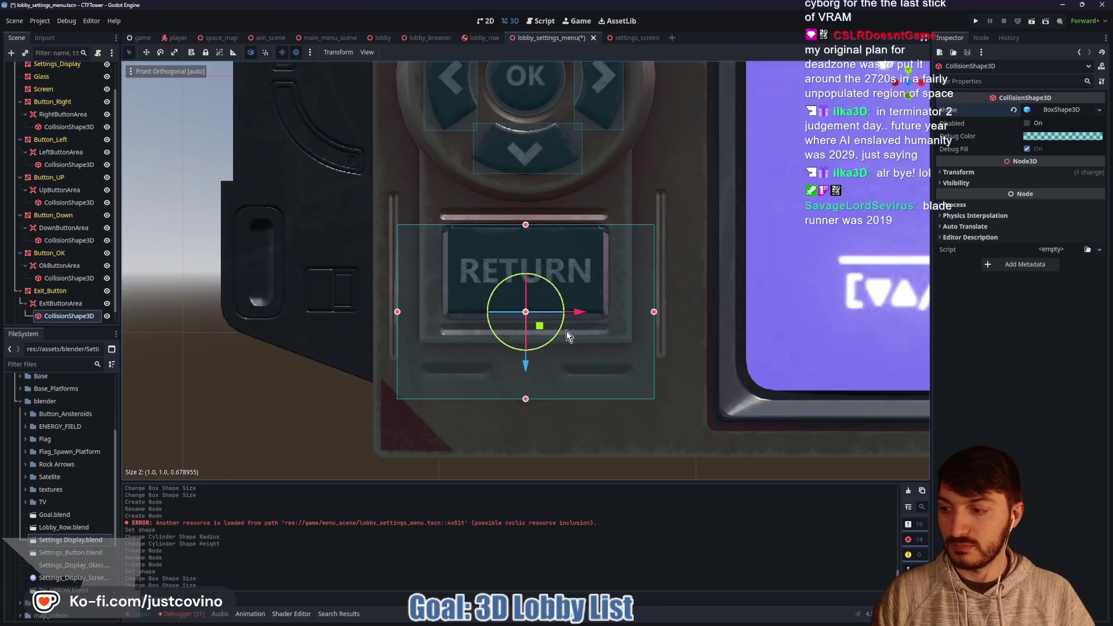
{"action": "left_click_drag", "start_coordinate": [526, 399], "coordinate": [524, 318]}
{"action": "left_click_drag", "start_coordinate": [654, 270], "coordinate": [604, 270]}
{"action": "left_click_drag", "start_coordinate": [399, 272], "coordinate": [447, 272]}
Thin the box front to back in side view and save the scene
{"action": "mouse_move", "coordinate": [447, 272]}
{"action": "left_mouse_down"}
{"action": "mouse_move", "coordinate": [534, 354]}
{"action": "mouse_move", "coordinate": [909, 72]}
{"action": "left_mouse_up"}
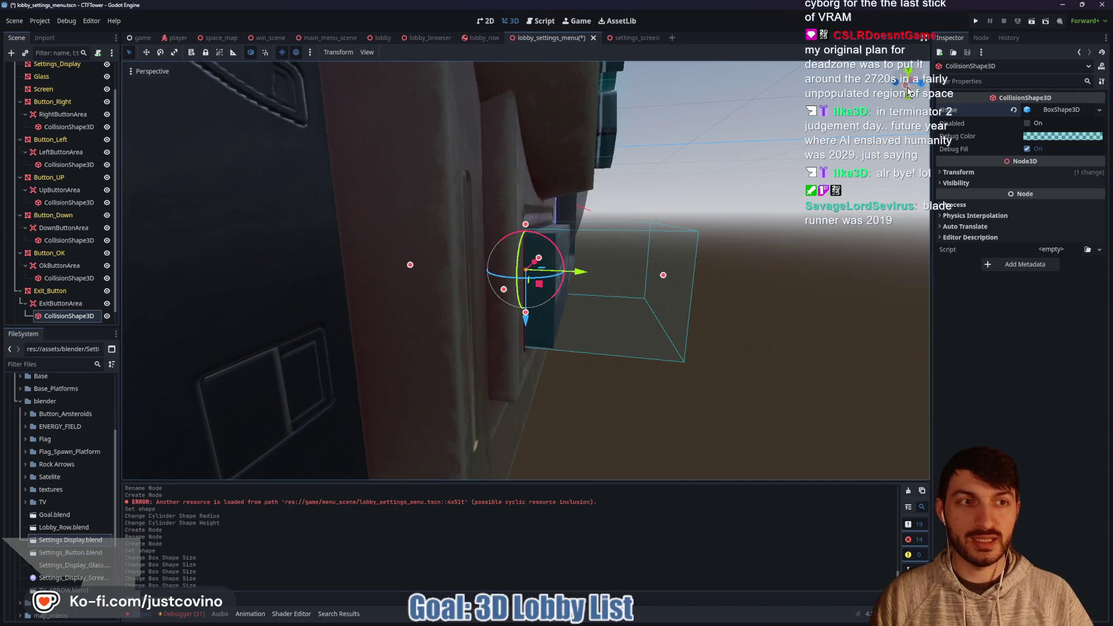
{"action": "left_click", "coordinate": [909, 93]}
{"action": "left_click_drag", "start_coordinate": [655, 270], "coordinate": [565, 273]}
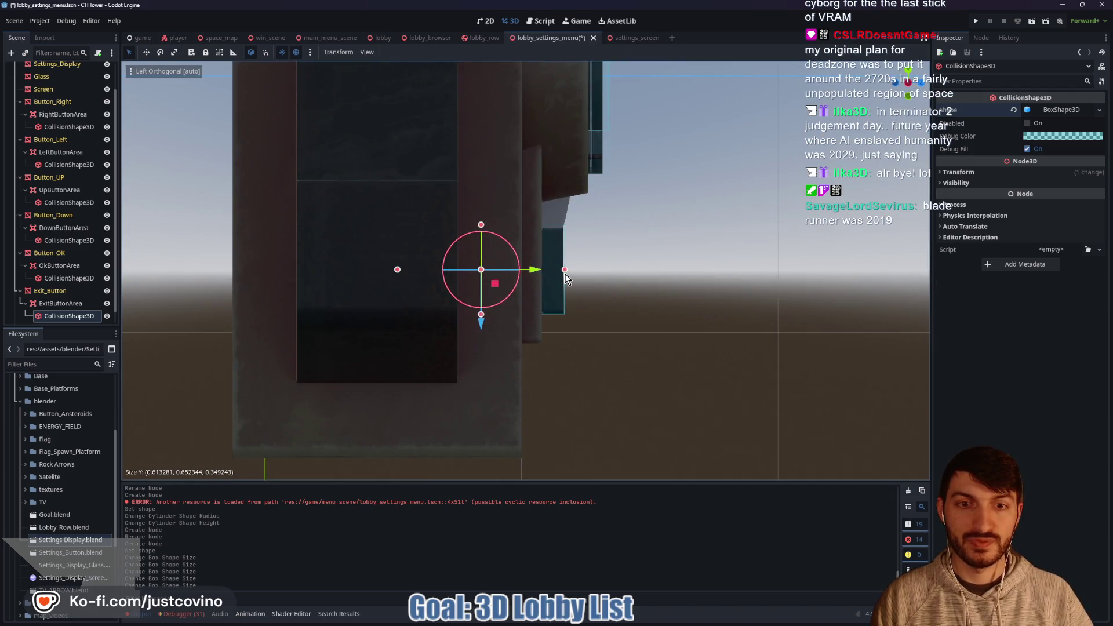
{"action": "key", "text": "ctrl+s"}
{"action": "left_click_drag", "start_coordinate": [691, 291], "coordinate": [517, 313]}
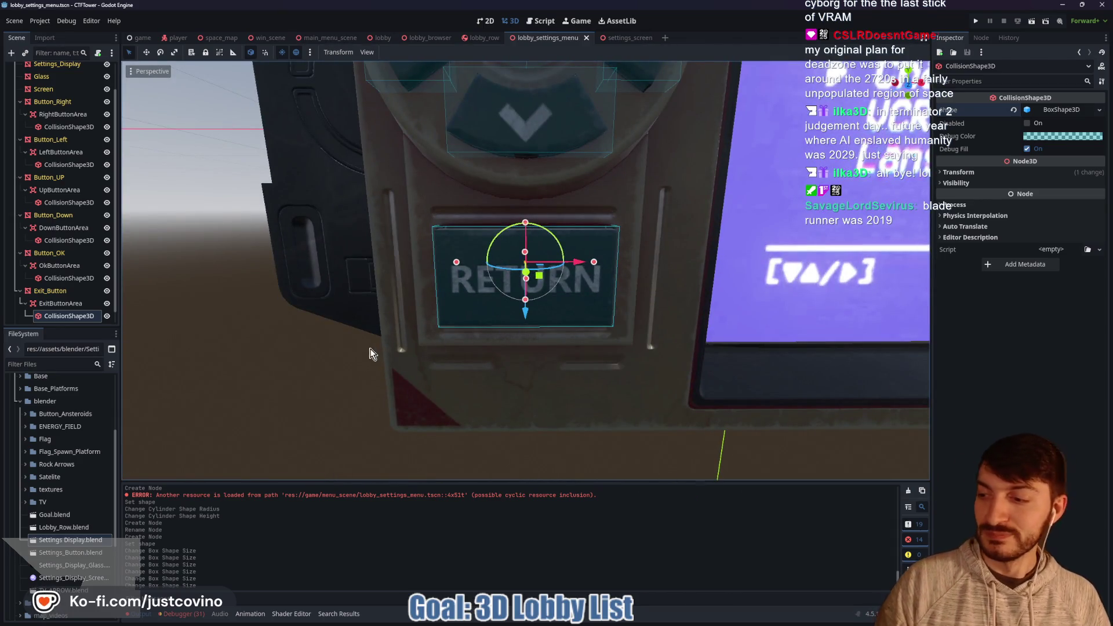
{"action": "scroll", "coordinate": [367, 343], "scroll_direction": "down", "scroll_amount": 5}
{"action": "key", "text": "ctrl+s"}
{"action": "scroll", "coordinate": [353, 348], "scroll_direction": "down", "scroll_amount": 8}
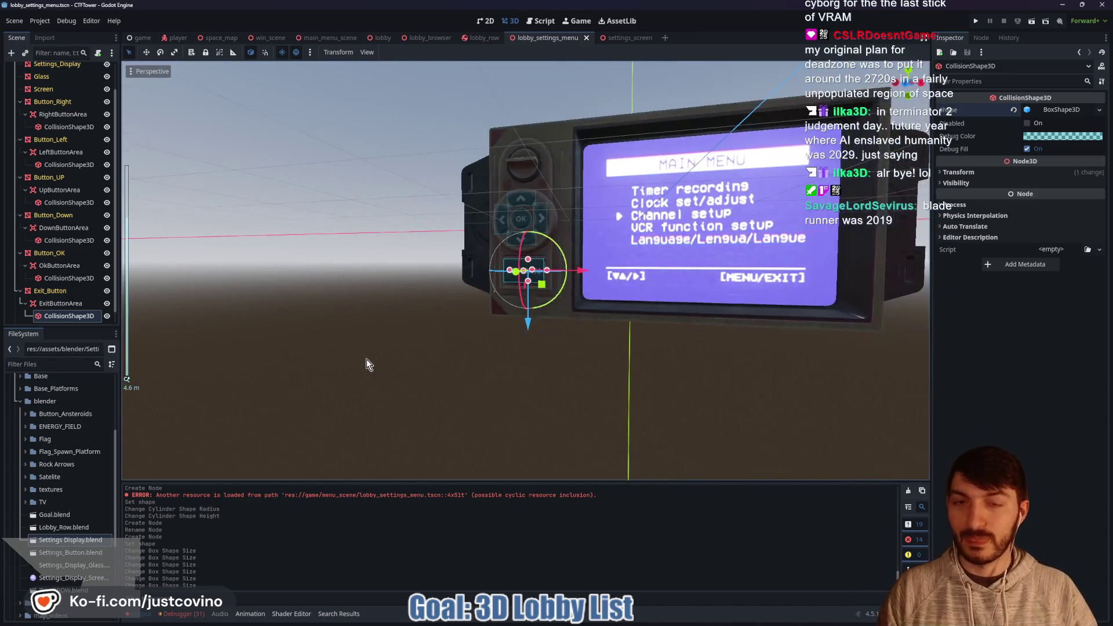
{"action": "mouse_move", "coordinate": [394, 381]}
{"action": "left_mouse_down"}
{"action": "mouse_move", "coordinate": [537, 386]}
{"action": "mouse_move", "coordinate": [574, 377]}
{"action": "mouse_move", "coordinate": [537, 385]}
{"action": "left_mouse_up"}
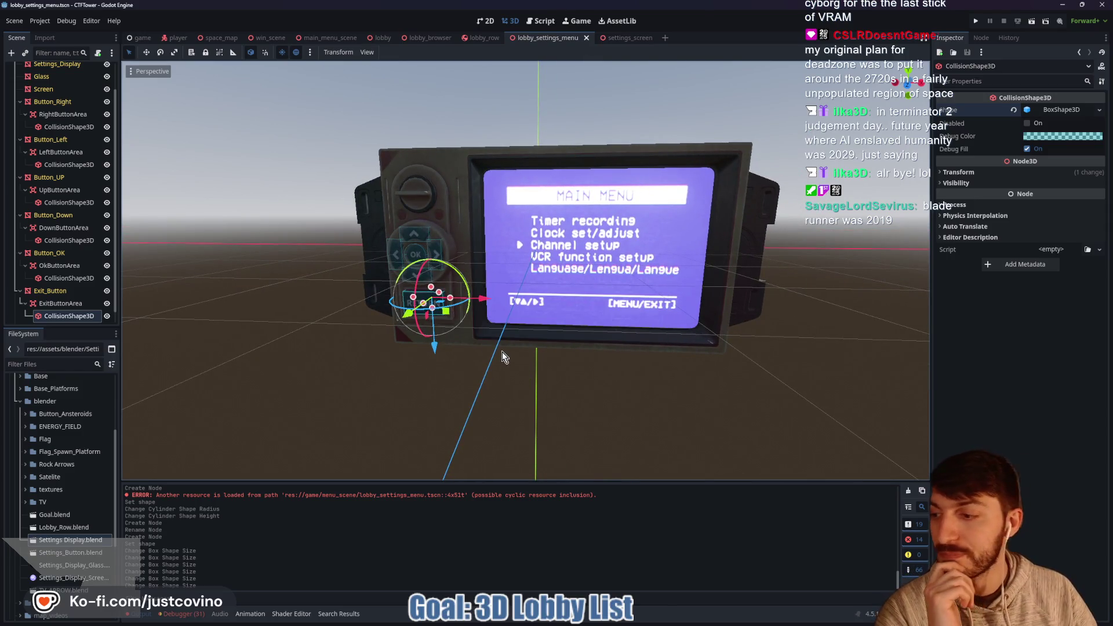
{"action": "left_click_drag", "start_coordinate": [360, 385], "coordinate": [461, 326]}
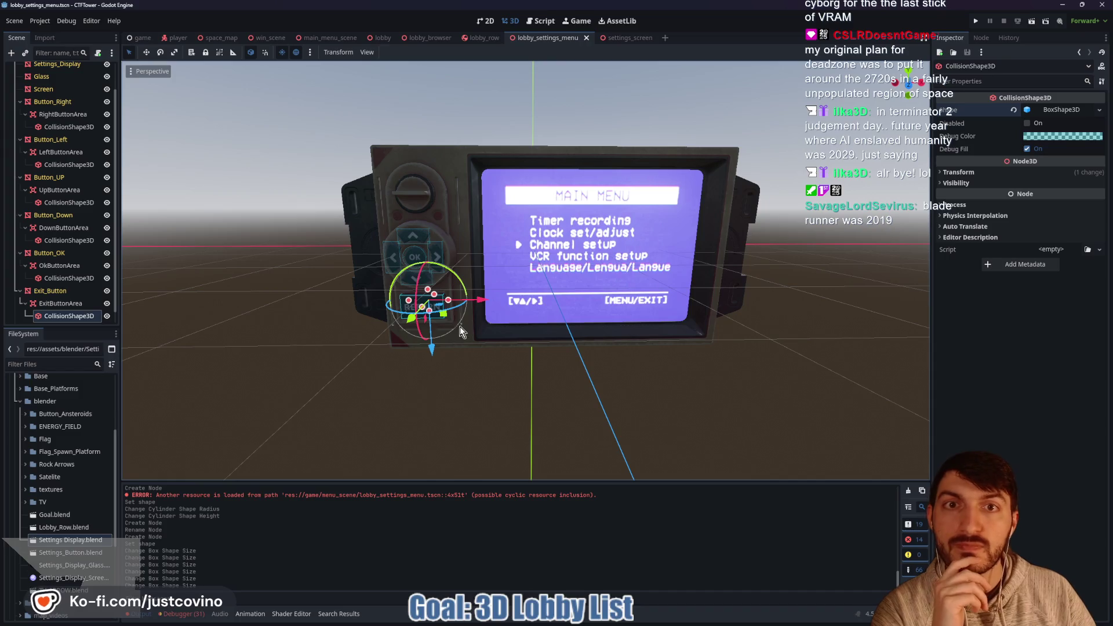
{"action": "left_click", "coordinate": [618, 40]}
Compare with settings_screen's tree, then back in lobby_settings_menu inspect OkButtonArea's collision shape
{"action": "scroll", "coordinate": [61, 253], "scroll_direction": "down", "scroll_amount": 5}
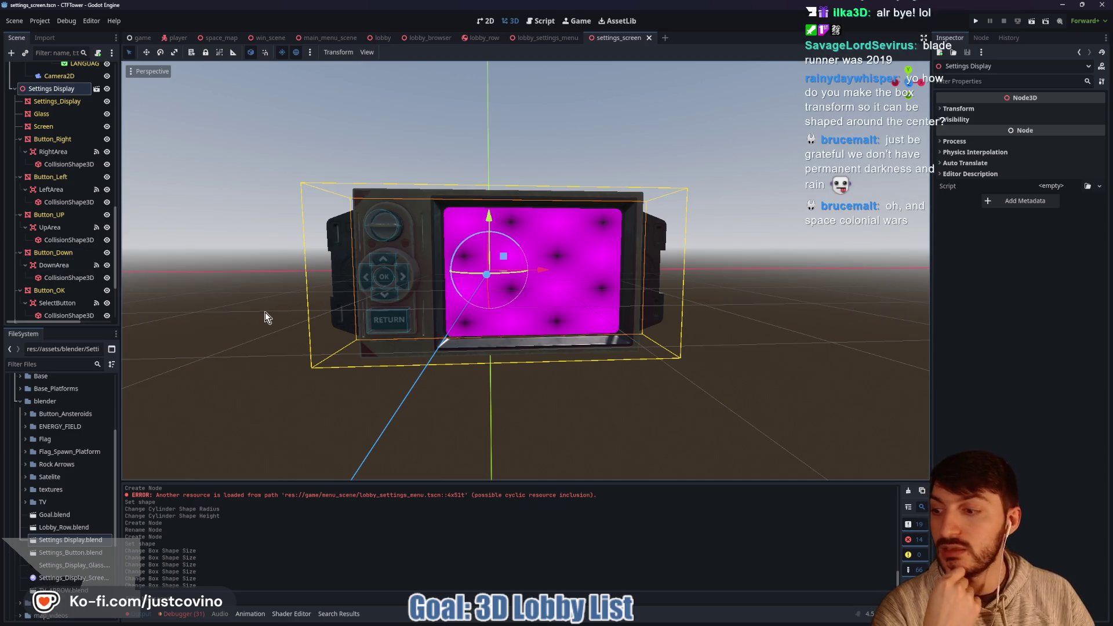
{"action": "left_click", "coordinate": [548, 38]}
{"action": "mouse_move", "coordinate": [297, 284]}
{"action": "left_mouse_down"}
{"action": "mouse_move", "coordinate": [463, 287]}
{"action": "mouse_move", "coordinate": [333, 280]}
{"action": "mouse_move", "coordinate": [442, 244]}
{"action": "left_mouse_up"}
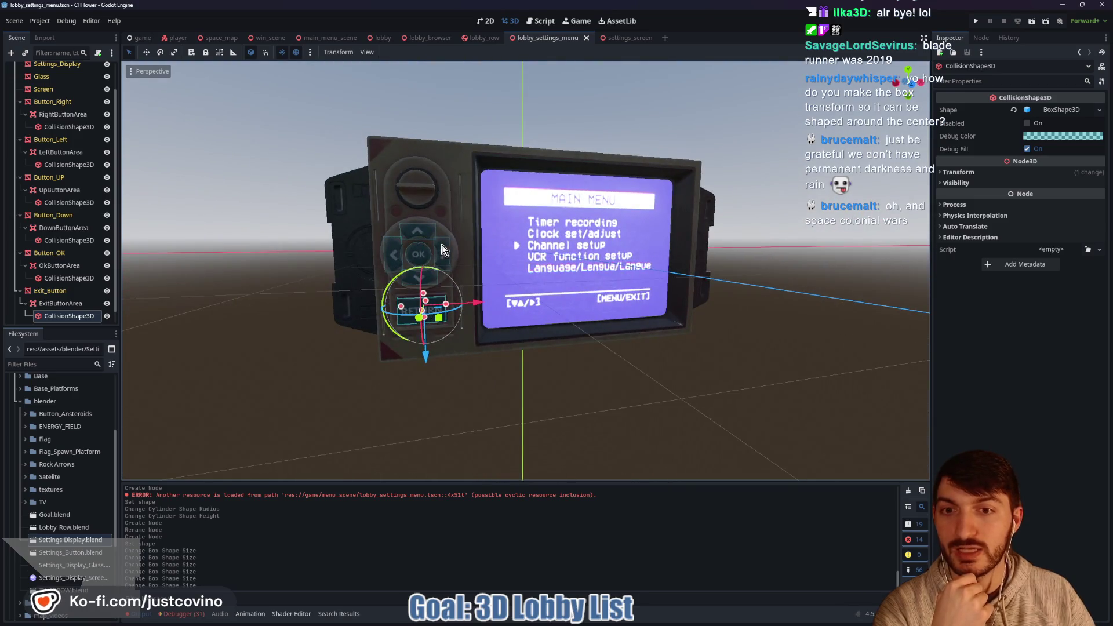
{"action": "left_click", "coordinate": [76, 316]}
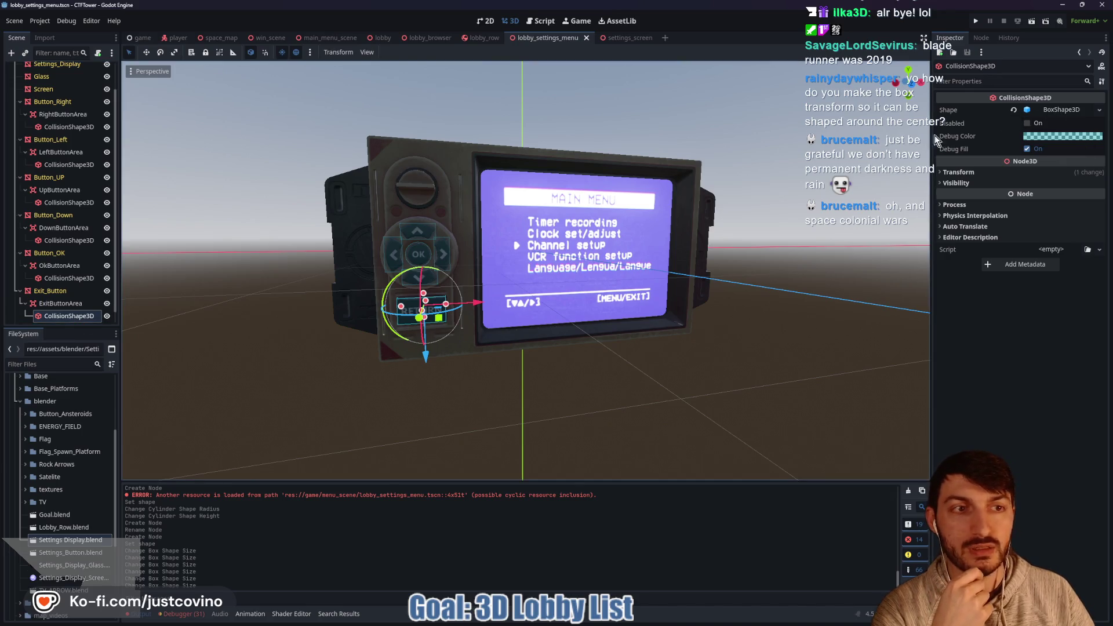
{"action": "left_click", "coordinate": [61, 278]}
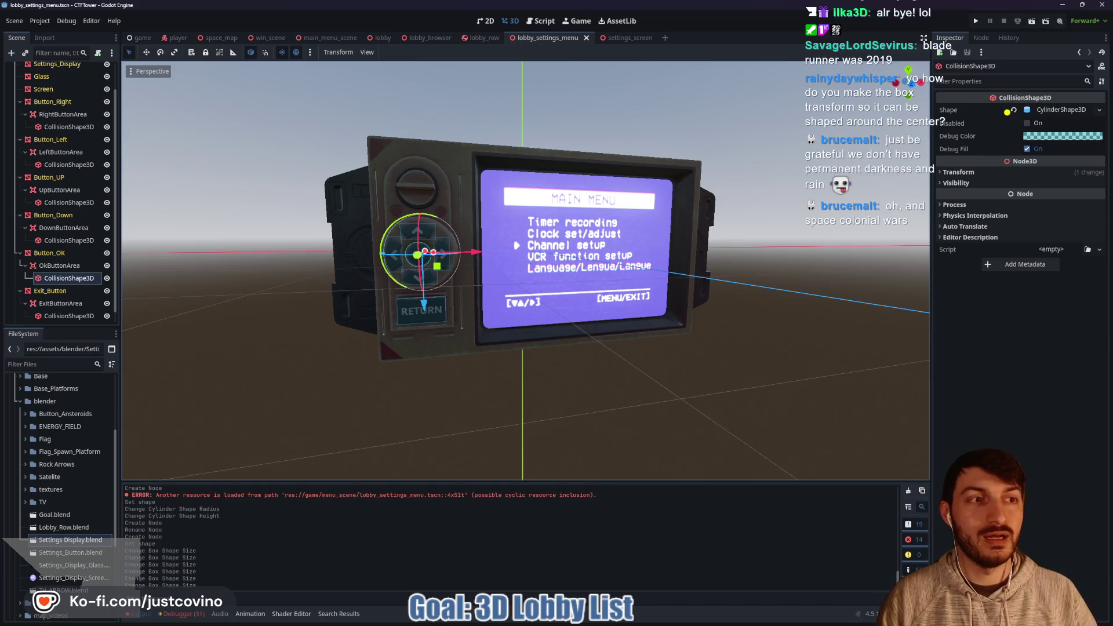
{"action": "left_click_drag", "start_coordinate": [1007, 111], "coordinate": [790, 226]}
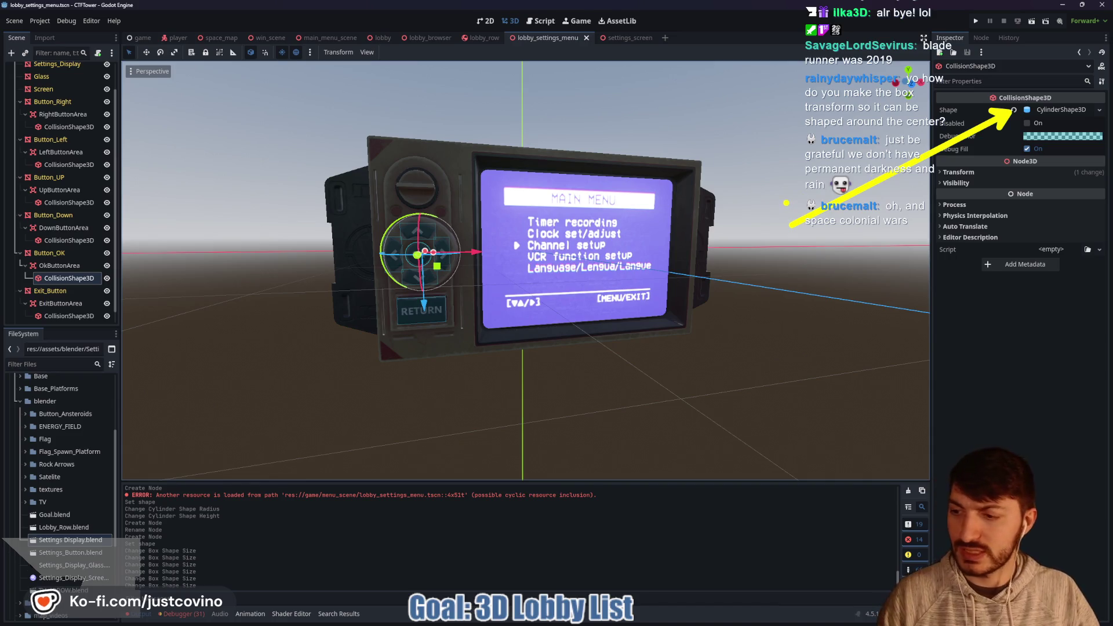
{"action": "key", "text": "Escape"}
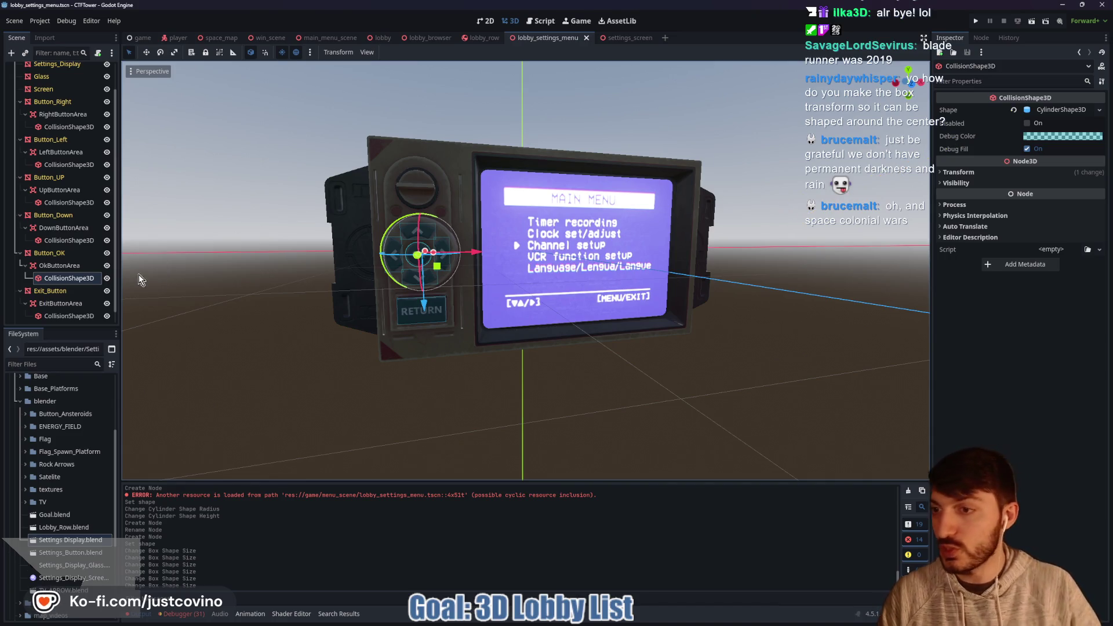
Add an Area3D named KnobArea under the Settings_Display_001 knob mesh
{"action": "scroll", "coordinate": [65, 282], "scroll_direction": "down", "scroll_amount": 1}
{"action": "left_click", "coordinate": [63, 316]}
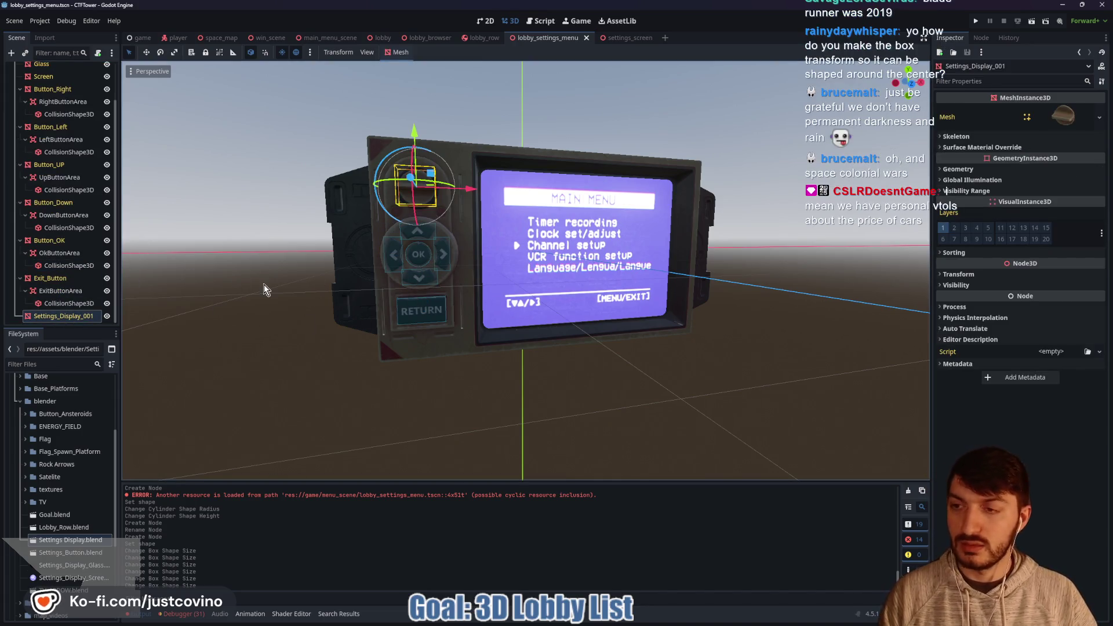
{"action": "key", "text": "ctrl+a"}
{"action": "type", "text": "area"}
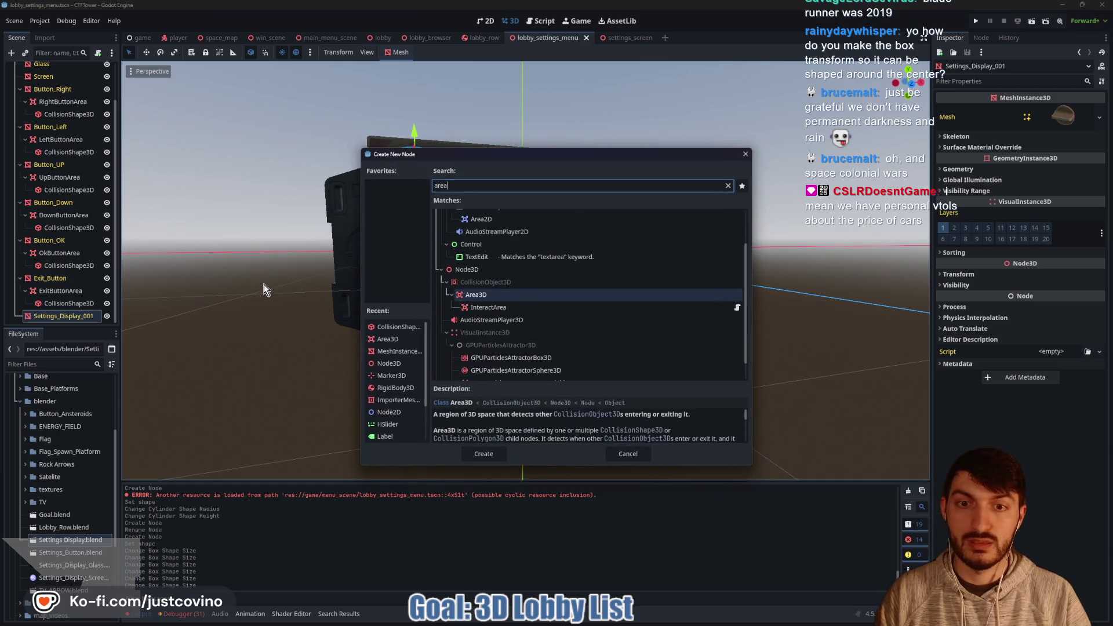
{"action": "key", "text": "Return"}
{"action": "double_click", "coordinate": [68, 315]}
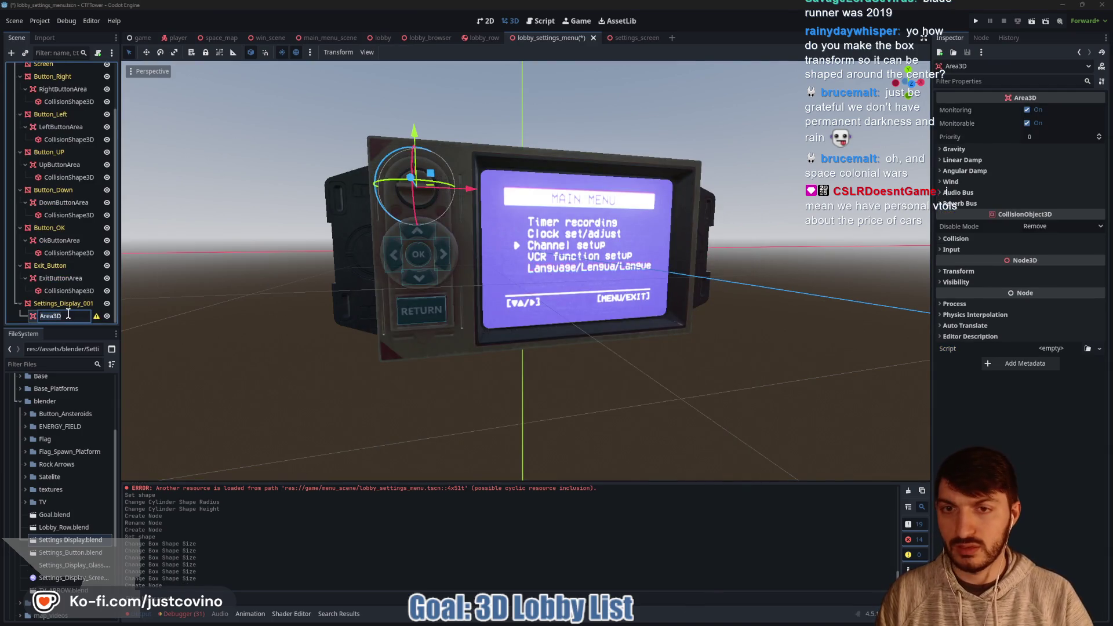
{"action": "type", "text": "KnobArea"}
{"action": "key", "text": "Return"}
Give KnobArea a CollisionShape3D child with a CylinderShape3D shape
{"action": "key", "text": "ctrl+a"}
{"action": "type", "text": "colli"}
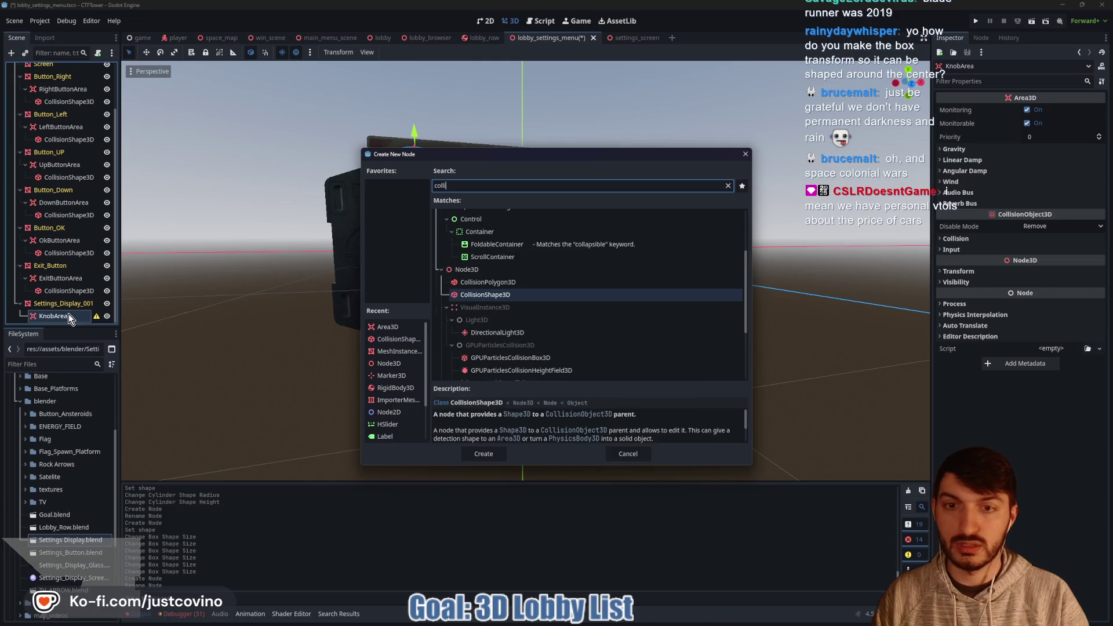
{"action": "key", "text": "Return"}
{"action": "left_click", "coordinate": [1044, 111]}
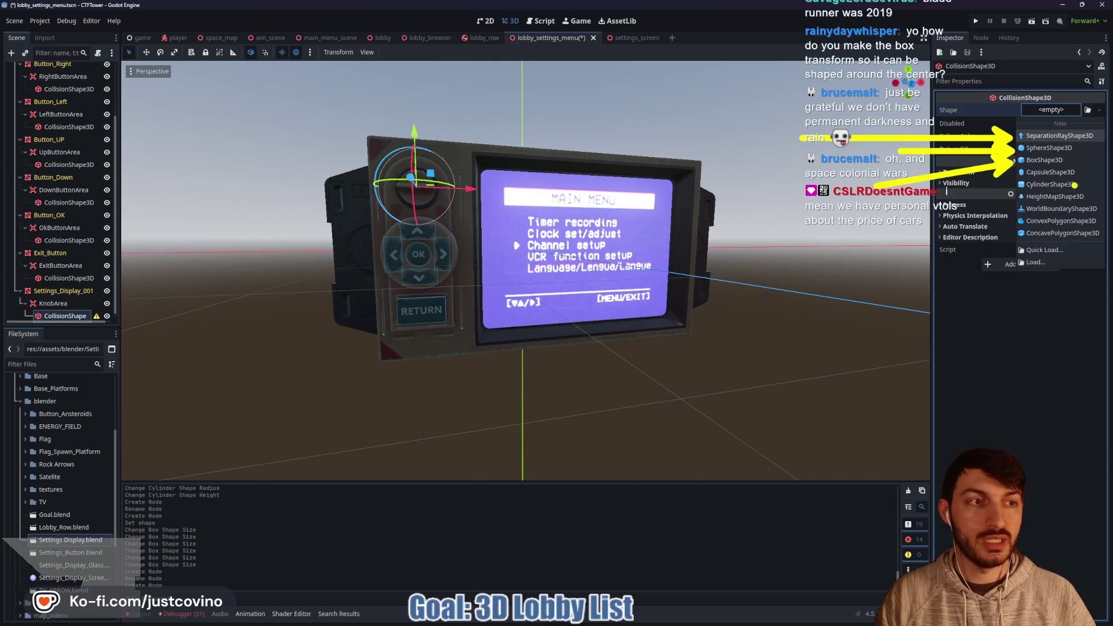
{"action": "left_click", "coordinate": [1043, 185]}
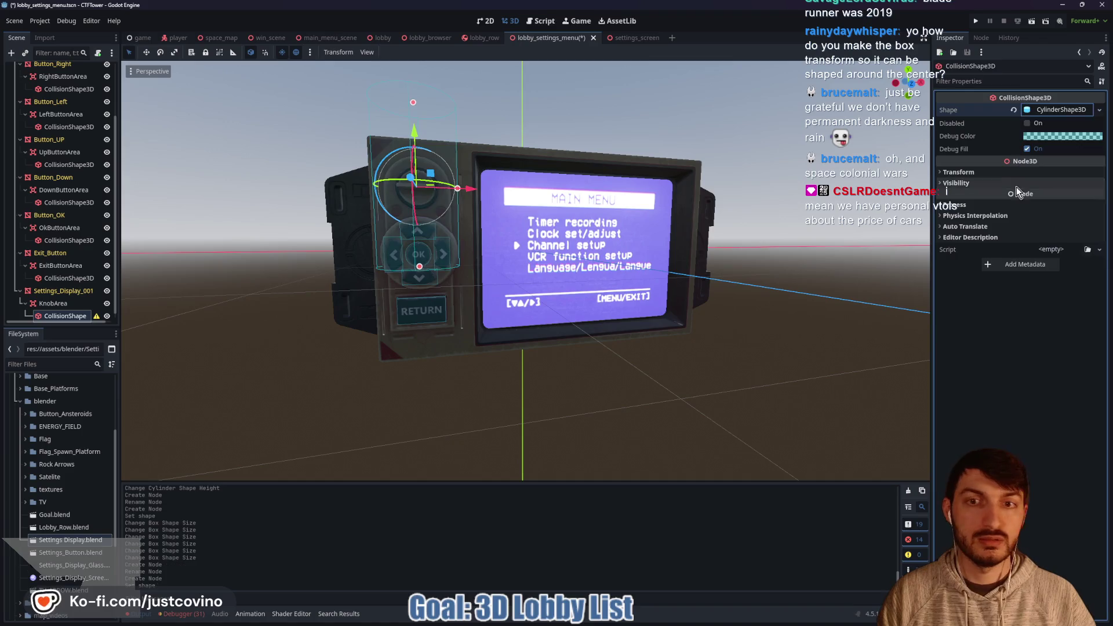
Rotate the knob's cylinder collider 90° to face outward and shorten its height to about 0.34
{"action": "mouse_move", "coordinate": [546, 204]}
{"action": "left_mouse_down"}
{"action": "mouse_move", "coordinate": [625, 218]}
{"action": "mouse_move", "coordinate": [552, 162]}
{"action": "mouse_move", "coordinate": [583, 234]}
{"action": "left_mouse_up"}
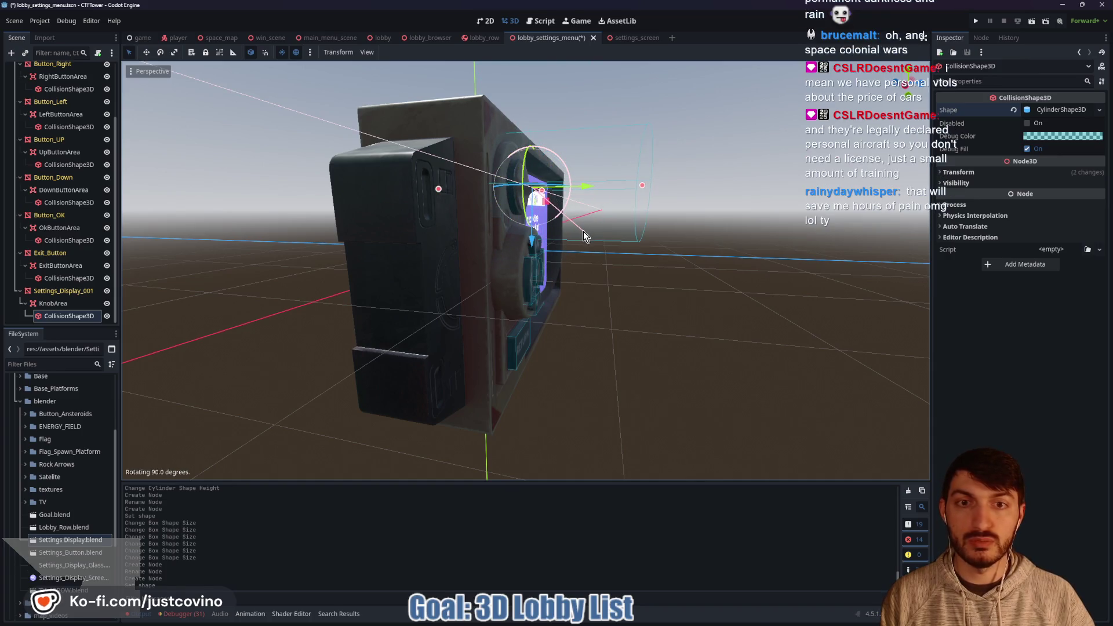
{"action": "left_click_drag", "start_coordinate": [438, 189], "coordinate": [511, 202]}
{"action": "mouse_move", "coordinate": [642, 186]}
{"action": "left_mouse_down"}
{"action": "mouse_move", "coordinate": [582, 200]}
{"action": "mouse_move", "coordinate": [673, 210]}
{"action": "mouse_move", "coordinate": [548, 215]}
{"action": "left_mouse_up"}
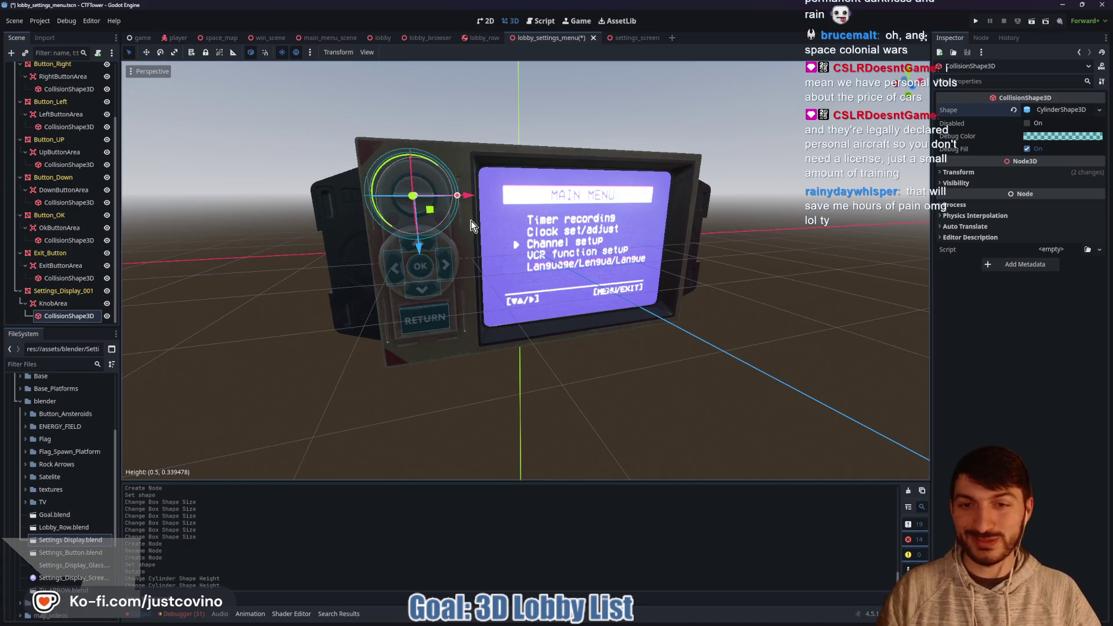
In Front view, shrink the cylinder's radius to fit the knob and save the scene
{"action": "scroll", "coordinate": [471, 211], "scroll_direction": "up", "scroll_amount": 5}
{"action": "left_click_drag", "start_coordinate": [431, 204], "coordinate": [556, 225]}
{"action": "scroll", "coordinate": [555, 225], "scroll_direction": "down", "scroll_amount": 3}
{"action": "scroll", "coordinate": [555, 225], "scroll_direction": "up", "scroll_amount": 3}
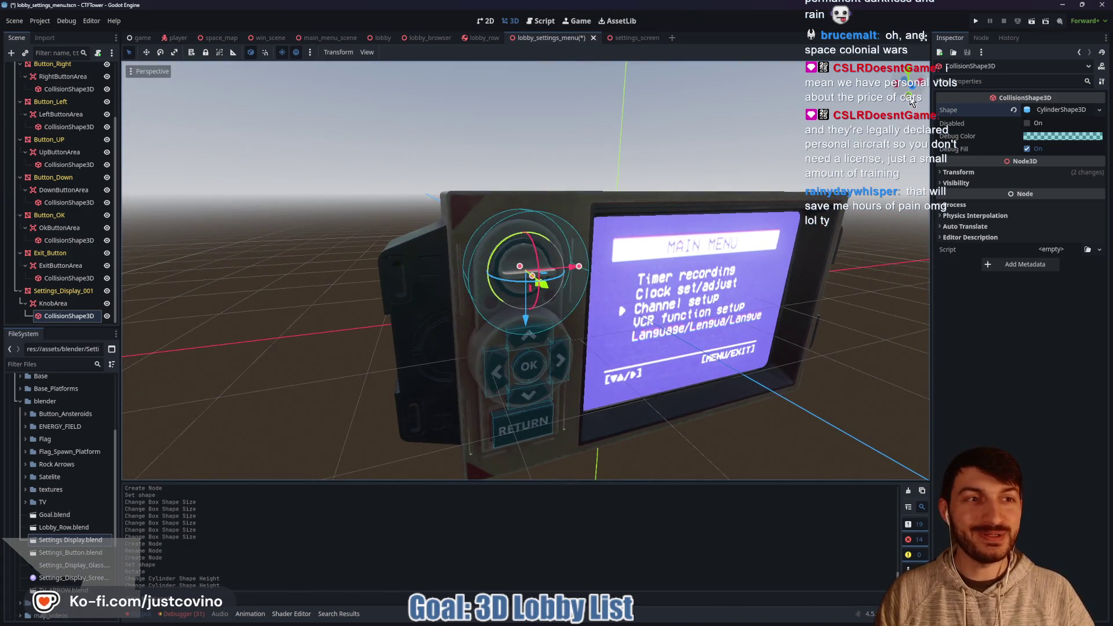
{"action": "left_click", "coordinate": [914, 92]}
{"action": "left_click_drag", "start_coordinate": [579, 276], "coordinate": [413, 284]}
{"action": "key", "text": "ctrl+s"}
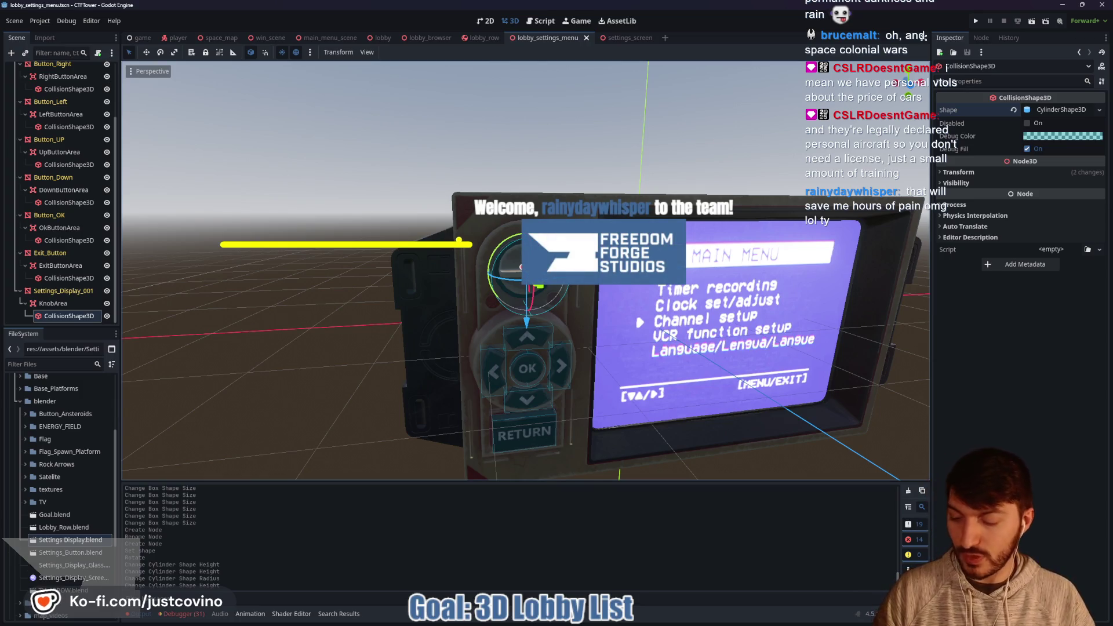
{"action": "left_click_drag", "start_coordinate": [238, 254], "coordinate": [266, 247]}
{"action": "mouse_move", "coordinate": [438, 253]}
{"action": "left_mouse_down"}
{"action": "mouse_move", "coordinate": [432, 293]}
{"action": "mouse_move", "coordinate": [446, 243]}
{"action": "mouse_move", "coordinate": [387, 177]}
{"action": "left_mouse_up"}
{"action": "mouse_move", "coordinate": [231, 130]}
{"action": "left_mouse_down"}
{"action": "mouse_move", "coordinate": [209, 229]}
{"action": "mouse_move", "coordinate": [232, 132]}
{"action": "mouse_move", "coordinate": [252, 256]}
{"action": "left_mouse_up"}
{"action": "left_click_drag", "start_coordinate": [233, 188], "coordinate": [305, 184]}
{"action": "left_click_drag", "start_coordinate": [218, 148], "coordinate": [264, 232]}
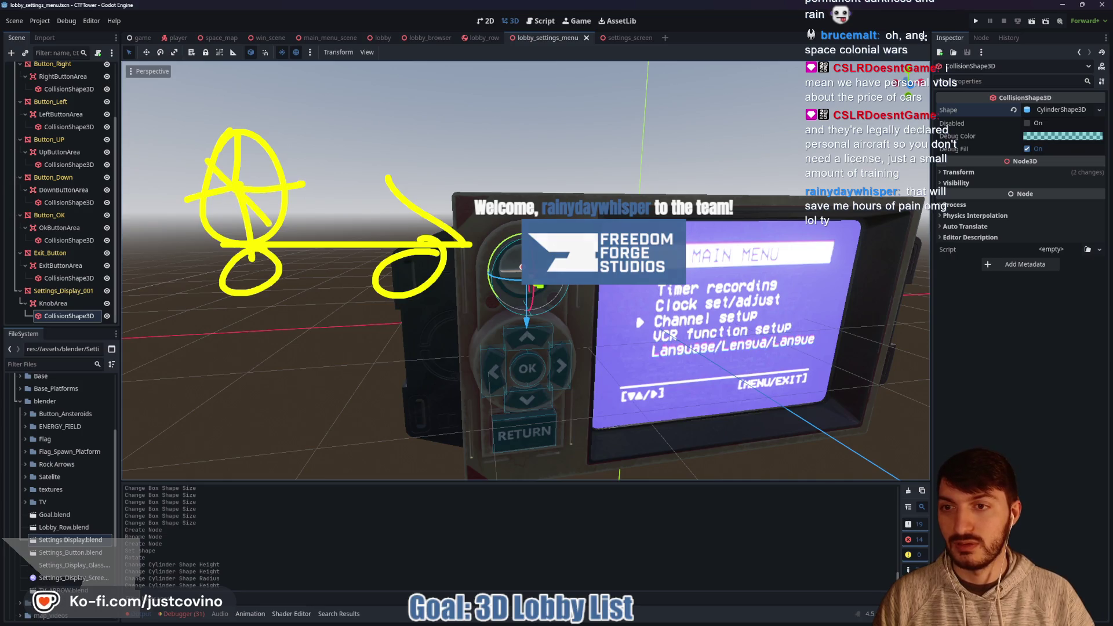
{"action": "left_click_drag", "start_coordinate": [273, 151], "coordinate": [223, 232]}
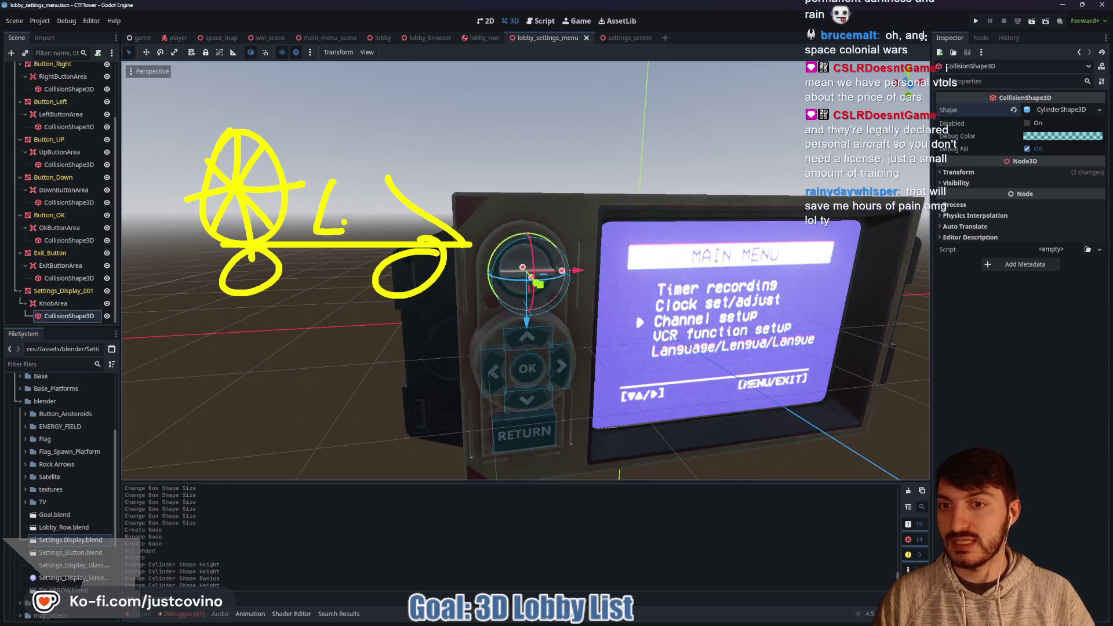
{"action": "mouse_move", "coordinate": [354, 171]}
{"action": "left_mouse_down"}
{"action": "mouse_move", "coordinate": [348, 204]}
{"action": "mouse_move", "coordinate": [382, 231]}
{"action": "left_mouse_up"}
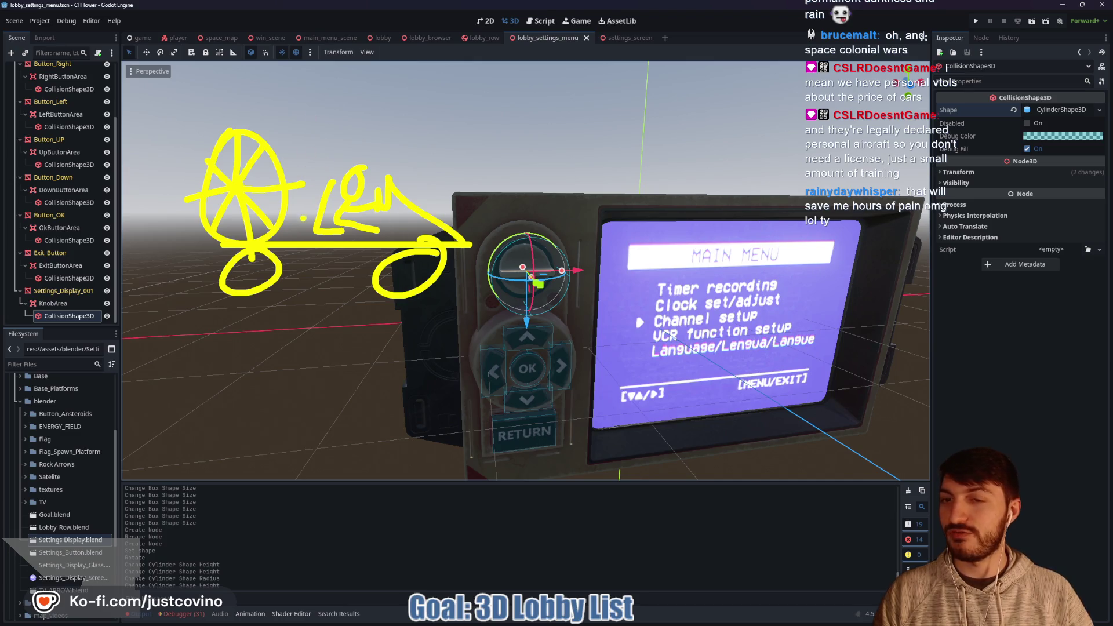
{"action": "mouse_move", "coordinate": [229, 67]}
{"action": "left_mouse_down"}
{"action": "mouse_move", "coordinate": [519, 127]}
{"action": "mouse_move", "coordinate": [204, 58]}
{"action": "left_mouse_up"}
{"action": "left_click_drag", "start_coordinate": [328, 123], "coordinate": [319, 209]}
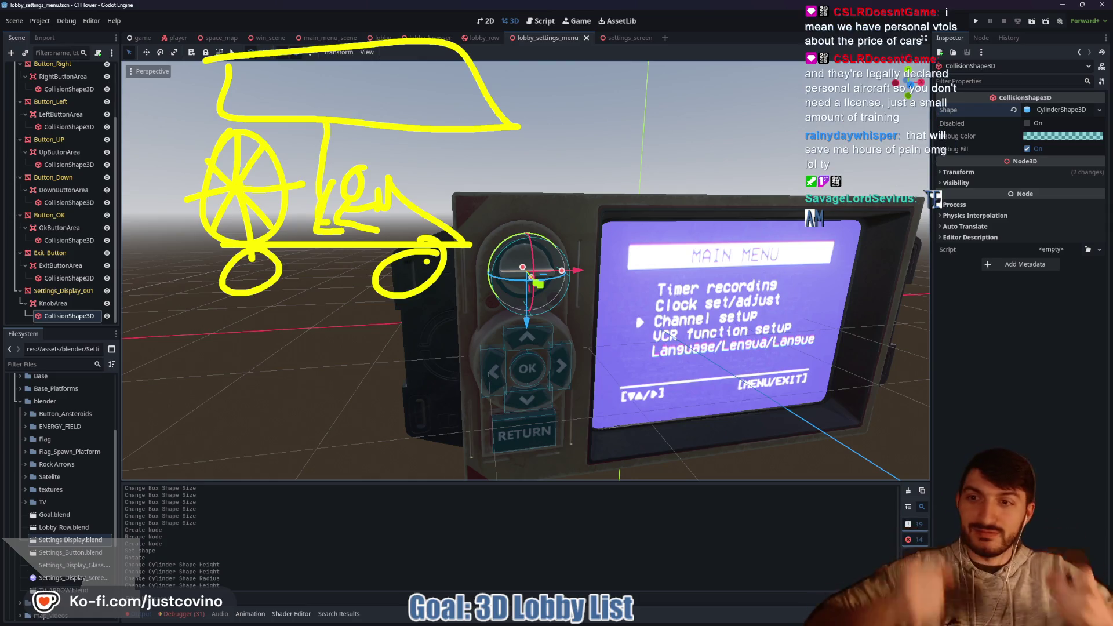
{"action": "key", "text": "Escape"}
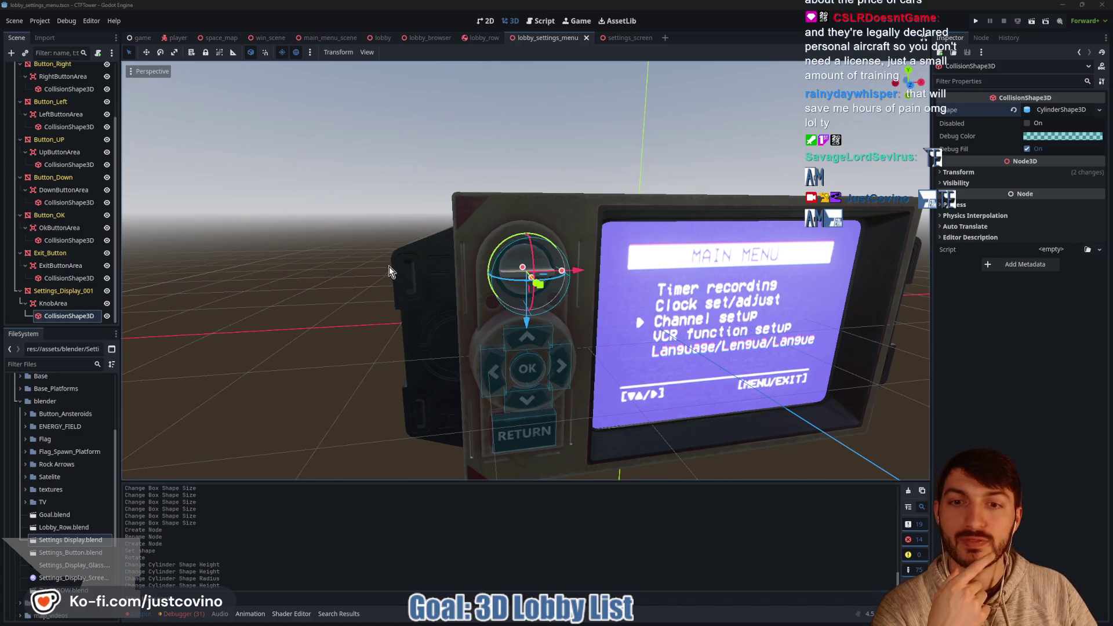
Deselect the knob's collision shape and save the scene with the six button colliders and the knob collider
{"action": "scroll", "coordinate": [389, 266], "scroll_direction": "down", "scroll_amount": 3}
{"action": "scroll", "coordinate": [377, 260], "scroll_direction": "up", "scroll_amount": 4}
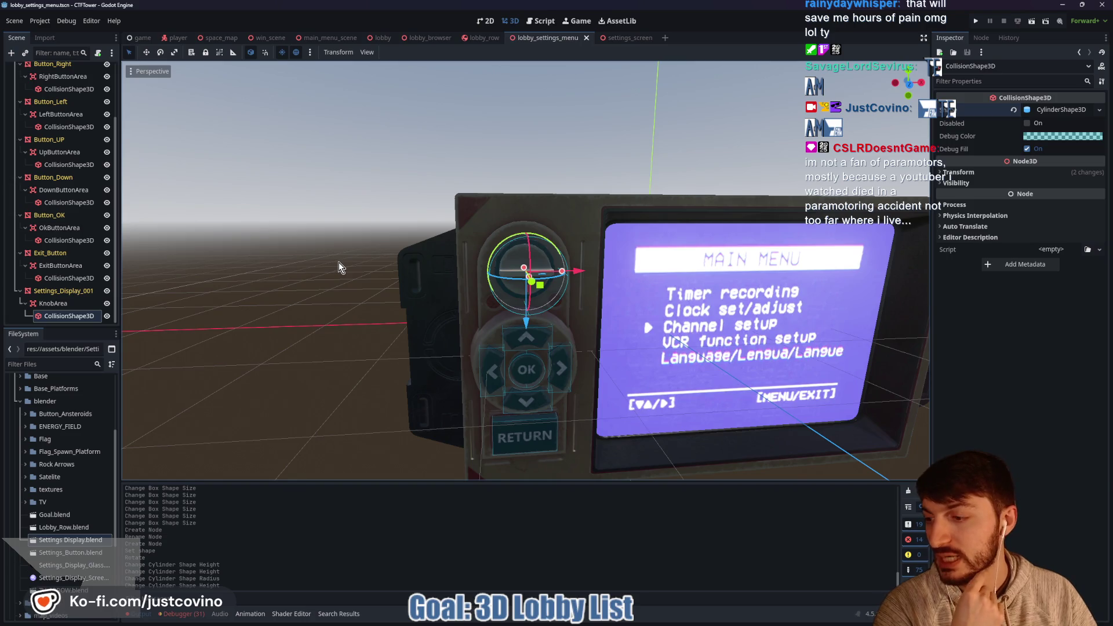
{"action": "scroll", "coordinate": [339, 262], "scroll_direction": "up", "scroll_amount": 3}
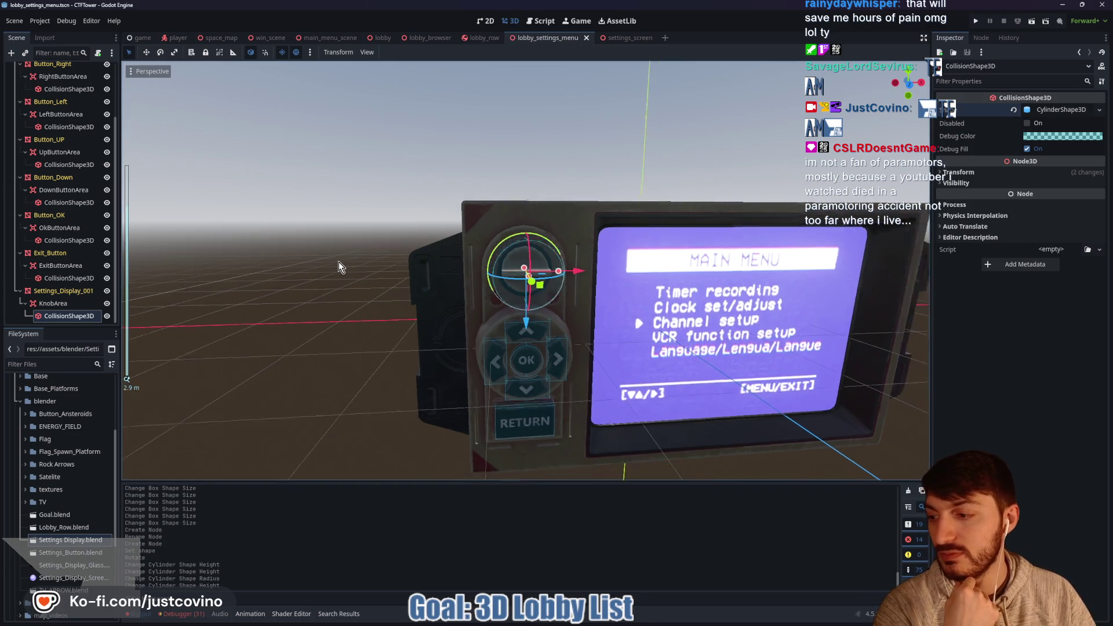
{"action": "left_click", "coordinate": [332, 274]}
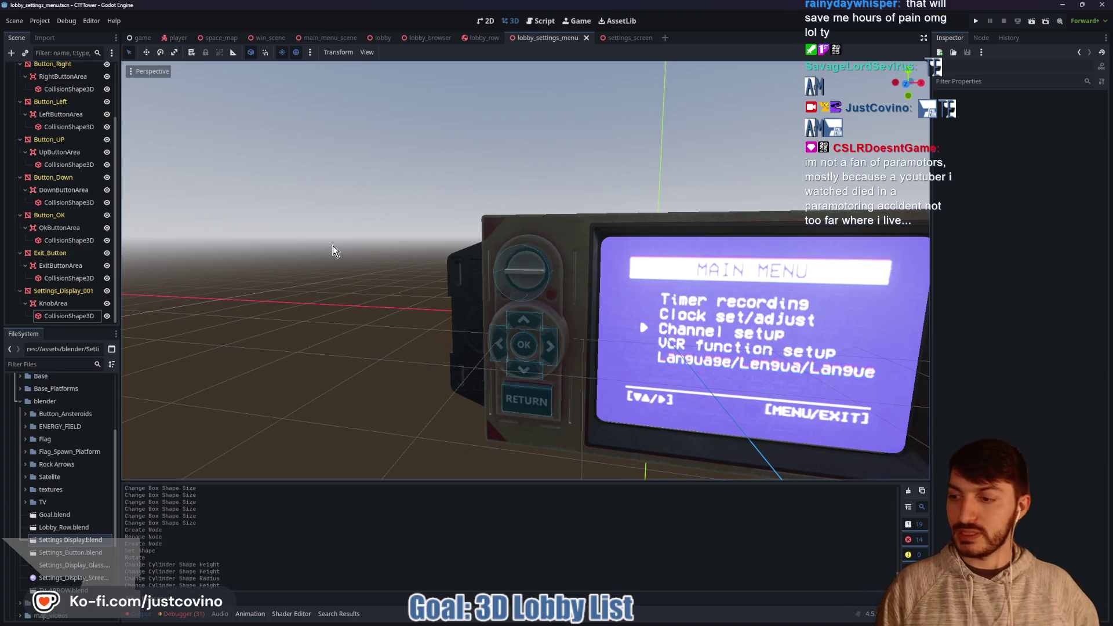
{"action": "key", "text": "ctrl+s"}
{"action": "scroll", "coordinate": [510, 211], "scroll_direction": "up", "scroll_amount": 3}
{"action": "scroll", "coordinate": [659, 212], "scroll_direction": "down", "scroll_amount": 3}
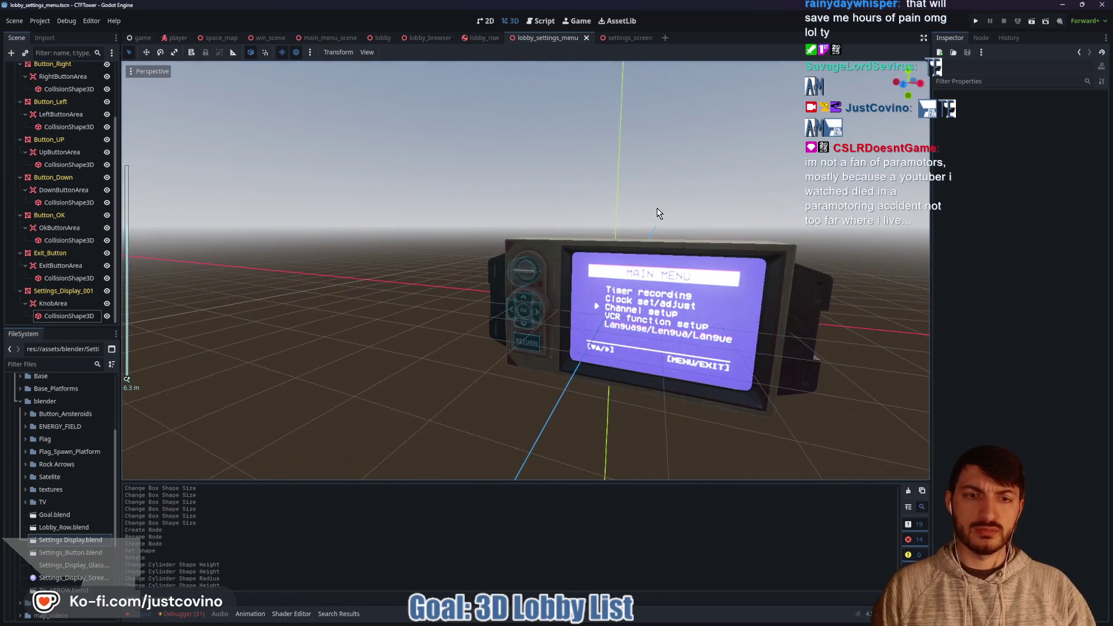
{"action": "left_click_drag", "start_coordinate": [527, 210], "coordinate": [499, 224]}
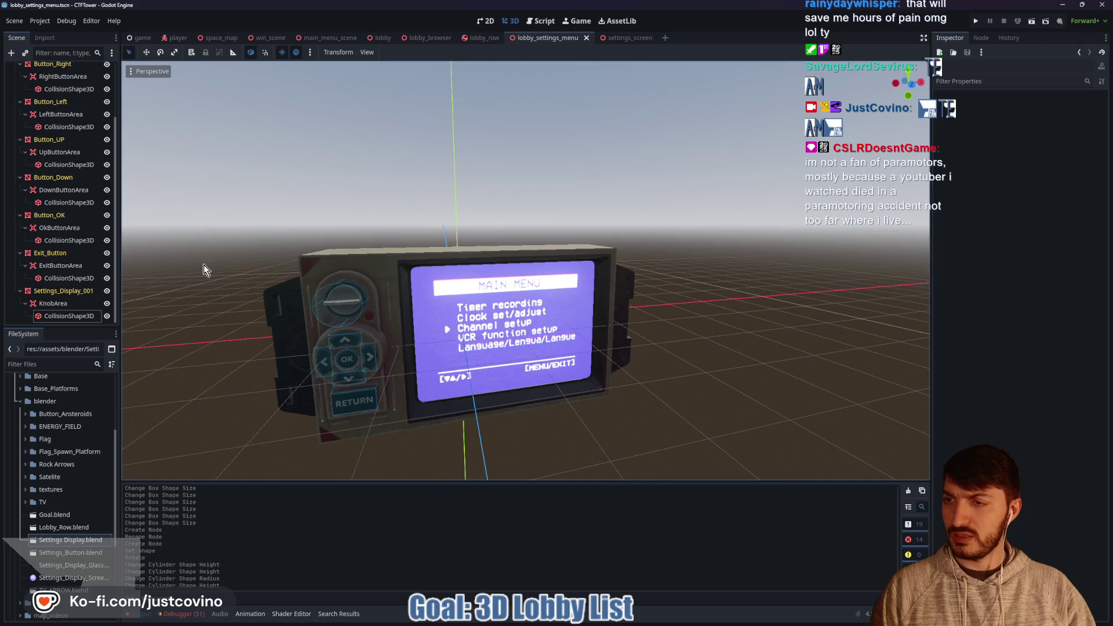
{"action": "scroll", "coordinate": [40, 278], "scroll_direction": "up", "scroll_amount": 3}
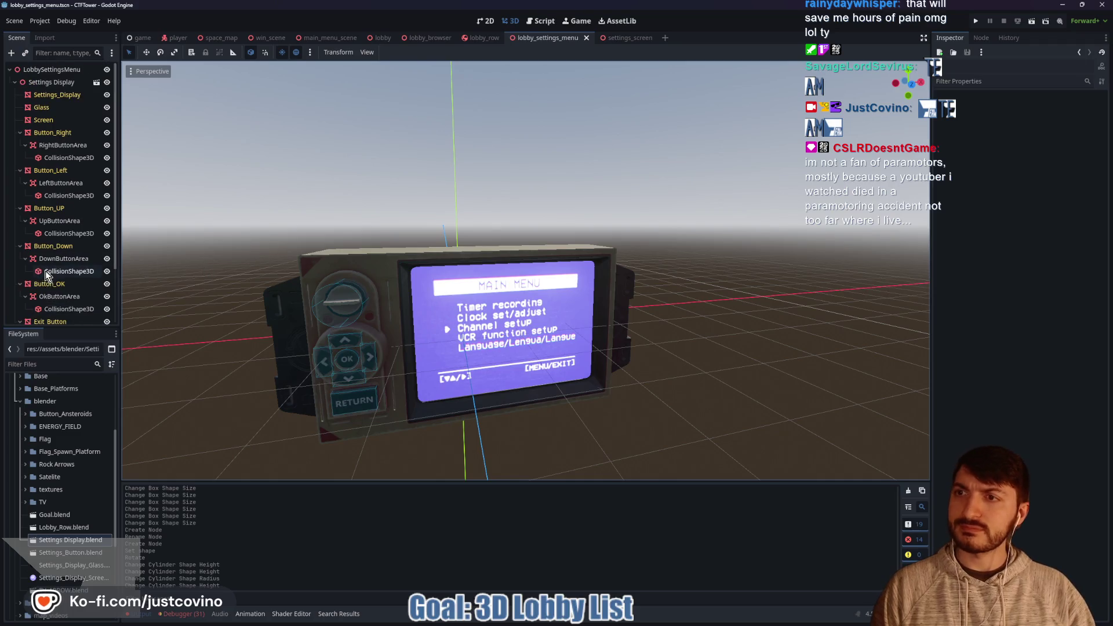
Select the LobbySettingsMenu root and create a new lobby_settings_menu.gd script for it
{"action": "left_click", "coordinate": [66, 70]}
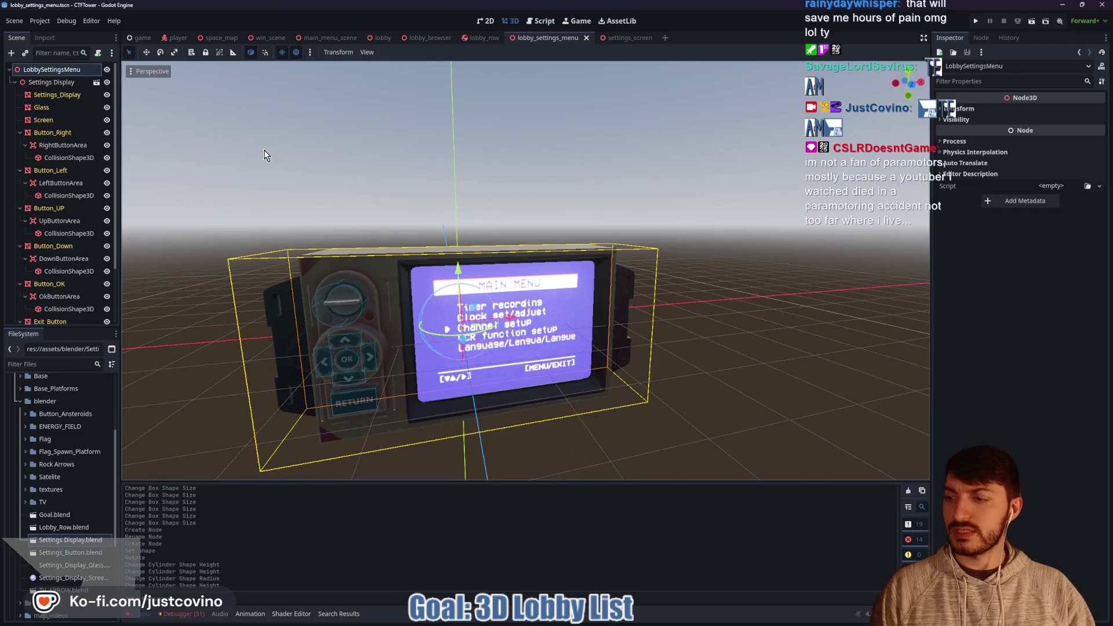
{"action": "mouse_move", "coordinate": [293, 174]}
{"action": "left_mouse_down"}
{"action": "mouse_move", "coordinate": [384, 173]}
{"action": "mouse_move", "coordinate": [405, 185]}
{"action": "left_mouse_up"}
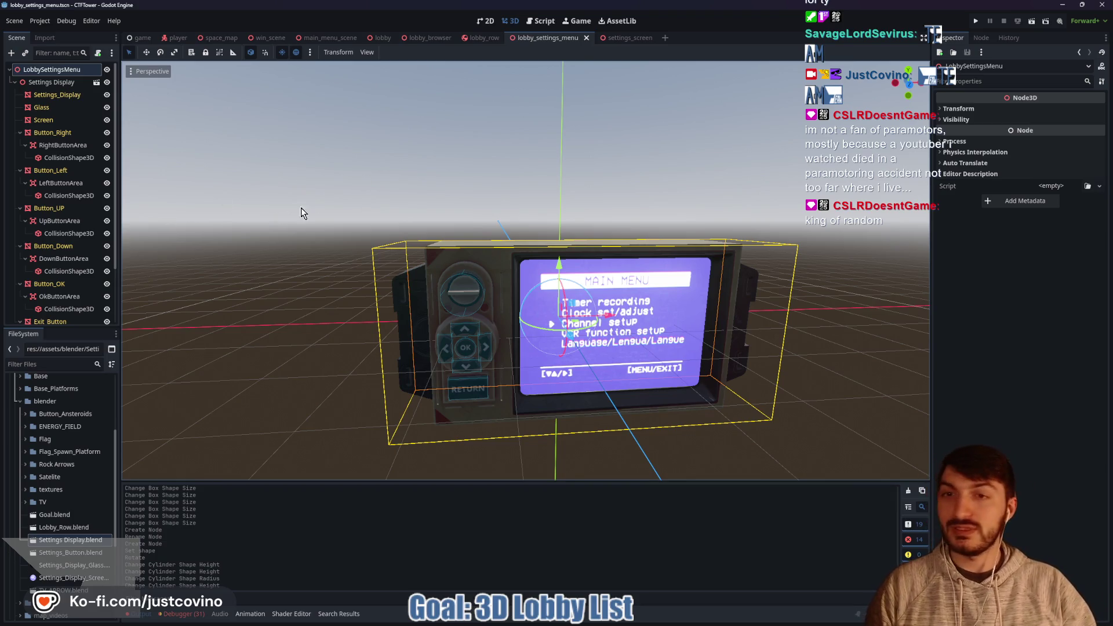
{"action": "mouse_move", "coordinate": [324, 193]}
{"action": "left_mouse_down"}
{"action": "mouse_move", "coordinate": [294, 202]}
{"action": "mouse_move", "coordinate": [220, 168]}
{"action": "left_mouse_up"}
{"action": "left_click", "coordinate": [98, 52]}
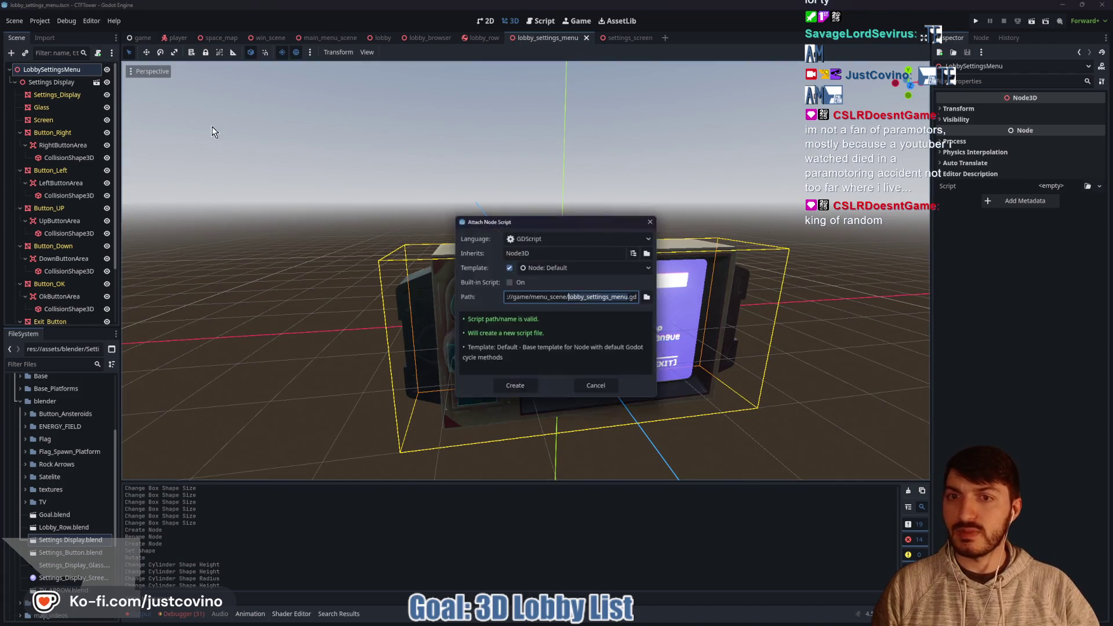
{"action": "left_click", "coordinate": [530, 388]}
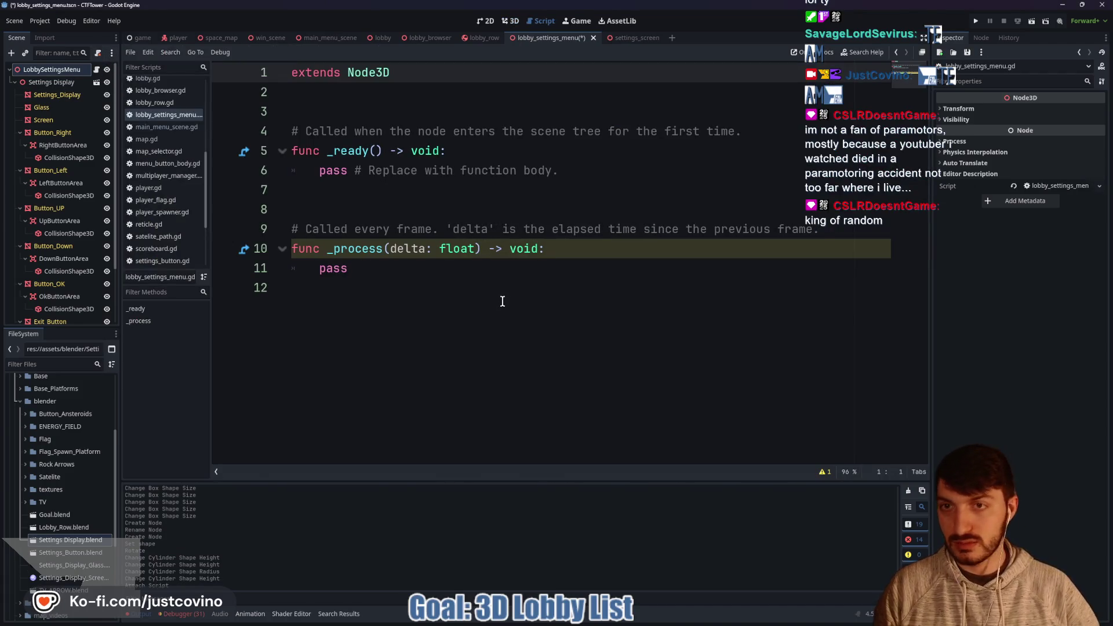
Add 'class_name LobbySettingsMenu' above extends, delete the _ready/_process stubs, and save the script
{"action": "type", "text": "class_name Lobb"}
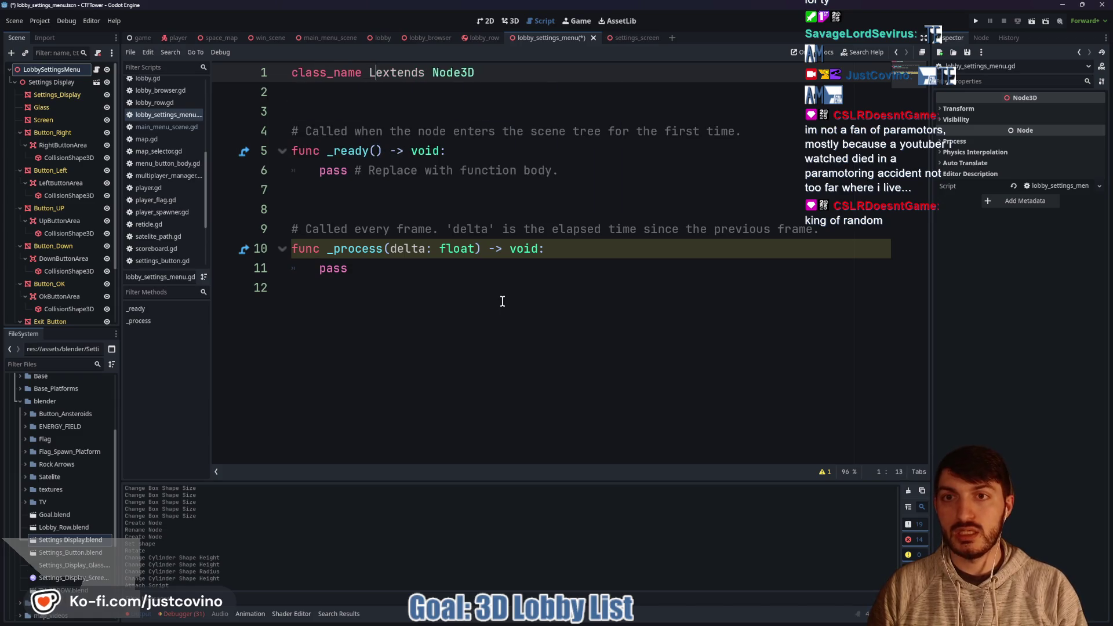
{"action": "type", "text": "ySettingsMenu"}
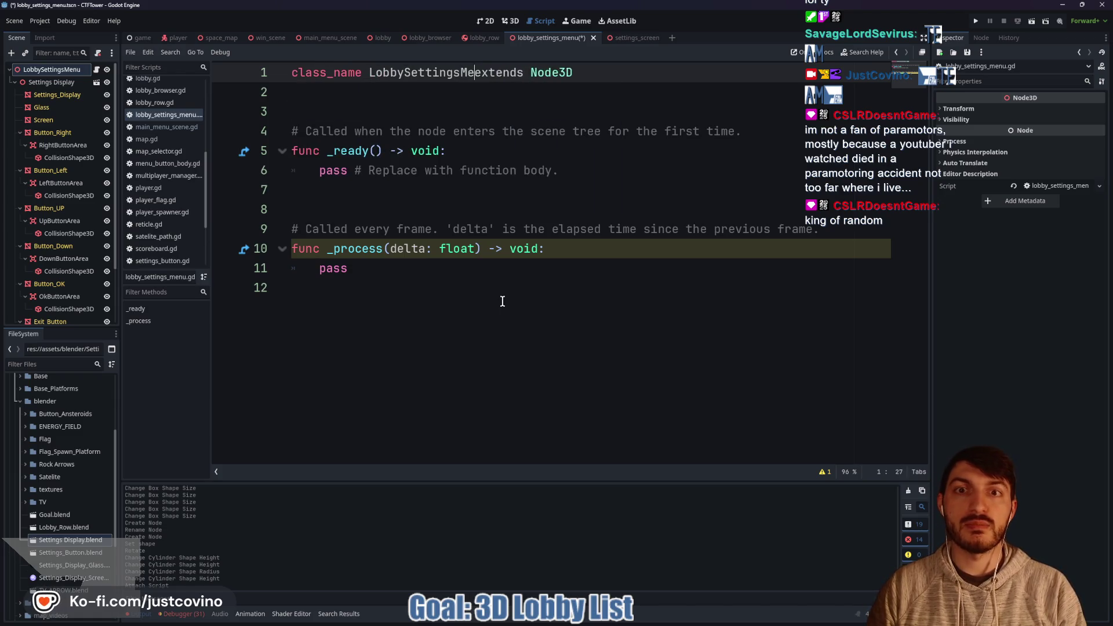
{"action": "key", "text": "ctrl+s"}
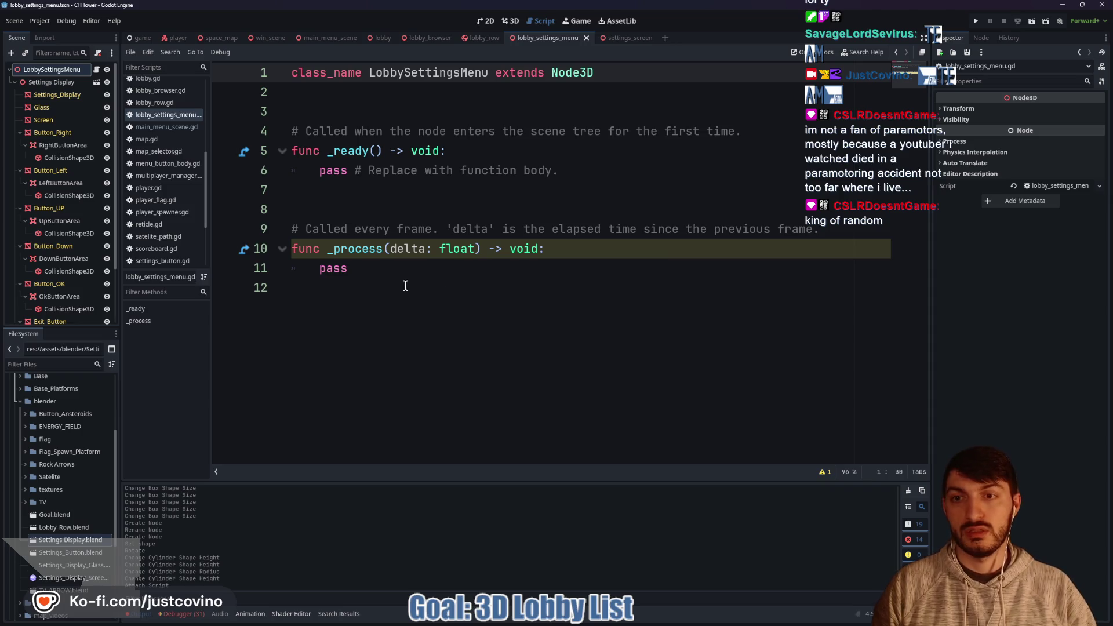
{"action": "left_click", "coordinate": [406, 286]}
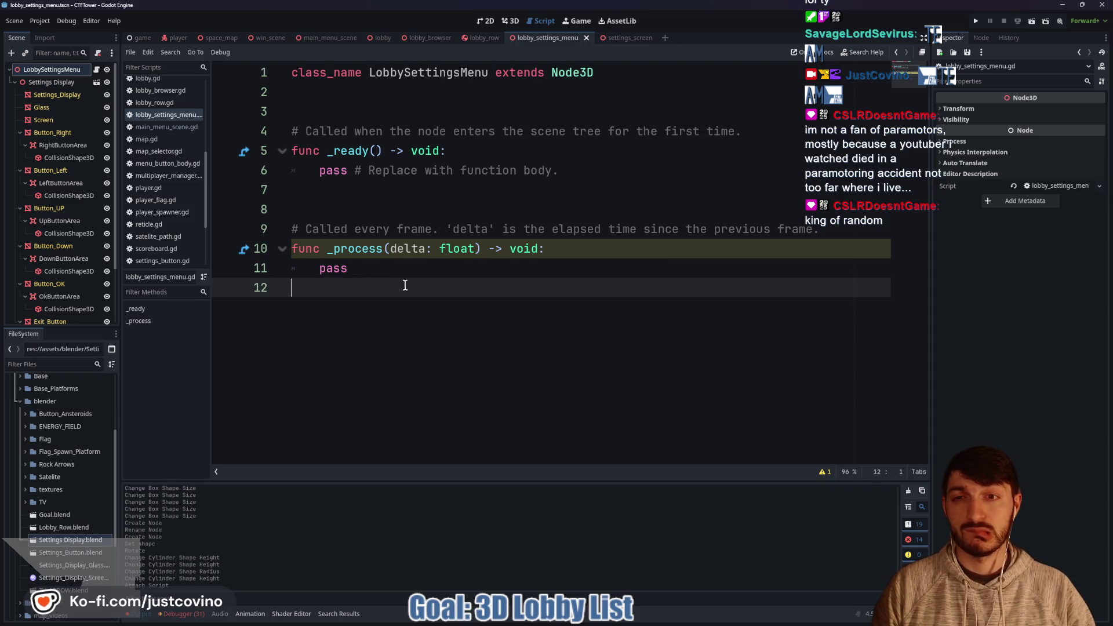
{"action": "left_click", "coordinate": [293, 132], "text": "shift"}
{"action": "type", "text": "#"}
{"action": "key", "text": "ctrl+s"}
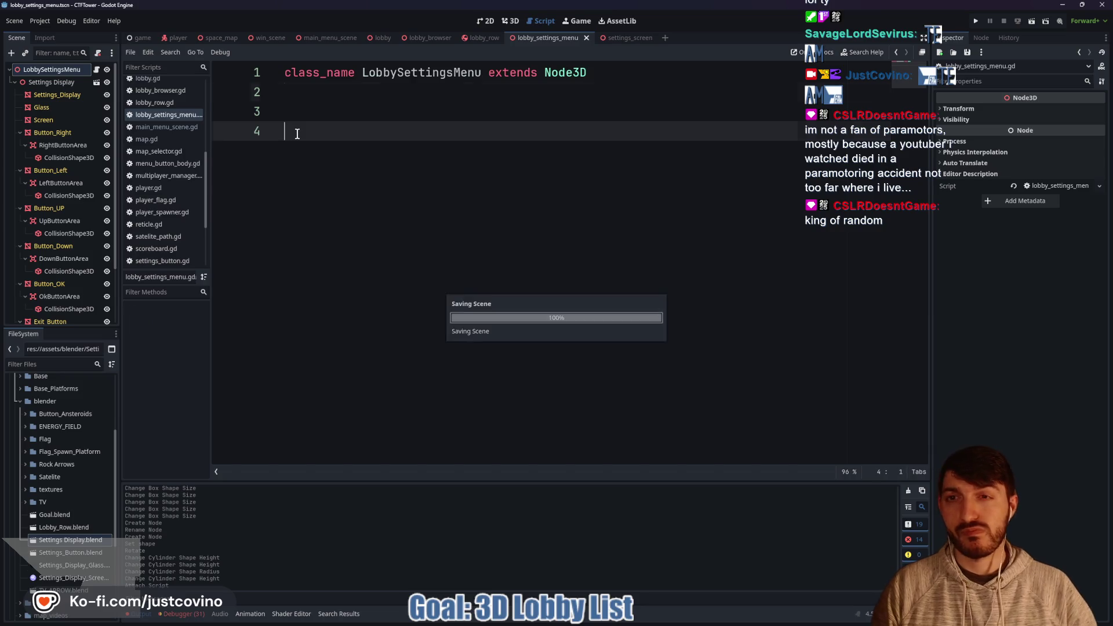
{"action": "key", "text": "BackSpace"}
{"action": "key", "text": "BackSpace"}
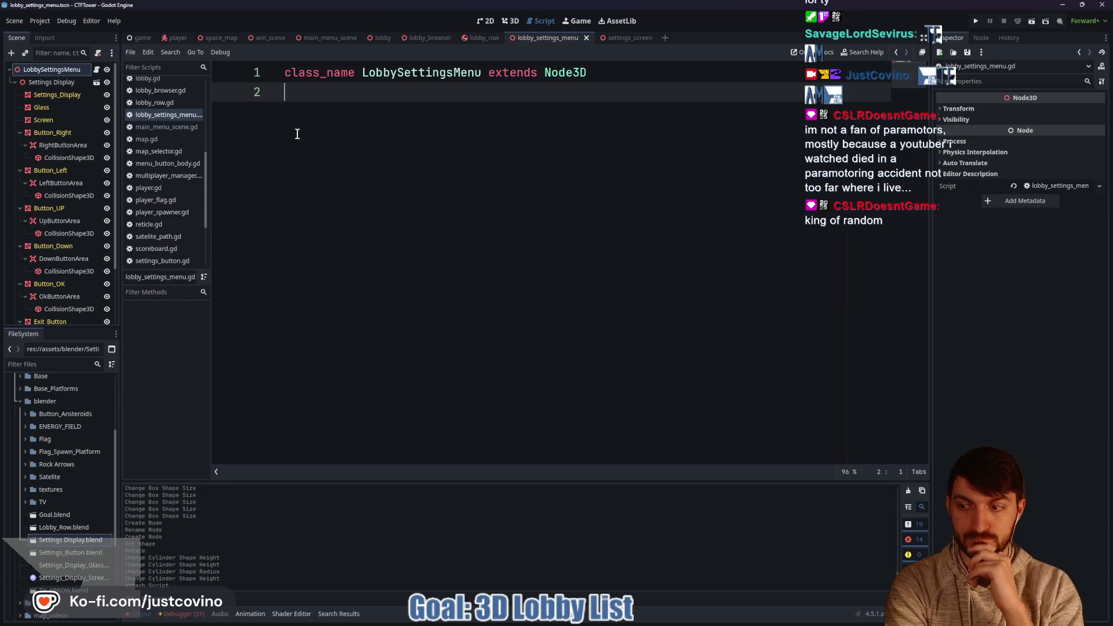
{"action": "key", "text": "ctrl+s"}
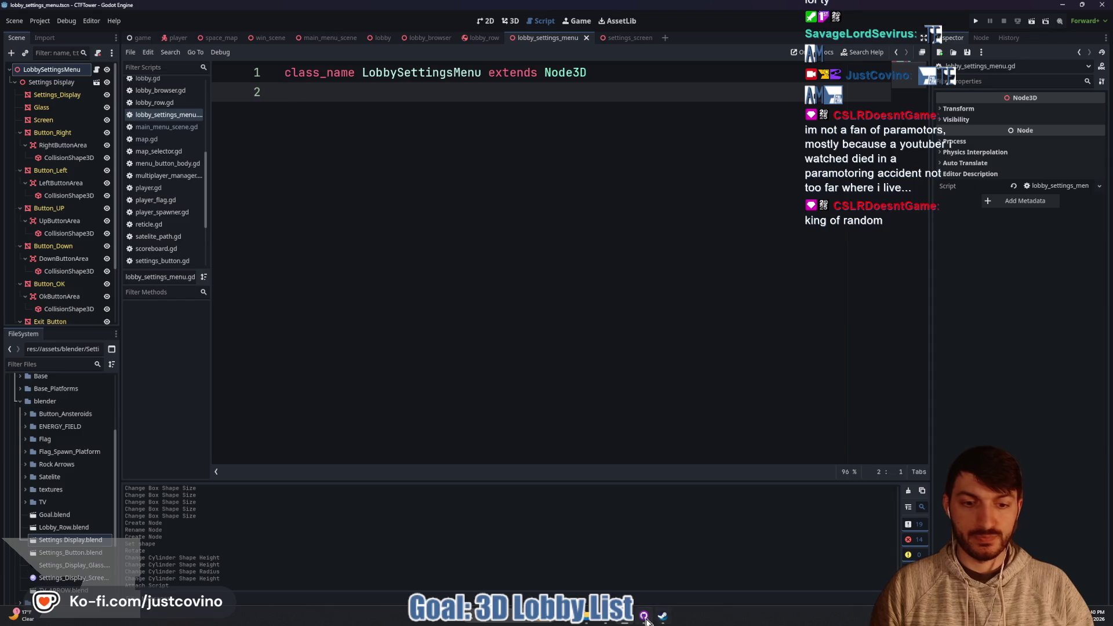
In GitHub Desktop, commit the six changed files to MultiplayerRework as 'LobbySettings Menu Started'
{"action": "left_click", "coordinate": [643, 617]}
{"action": "left_click", "coordinate": [294, 423]}
{"action": "type", "text": "Lob"}
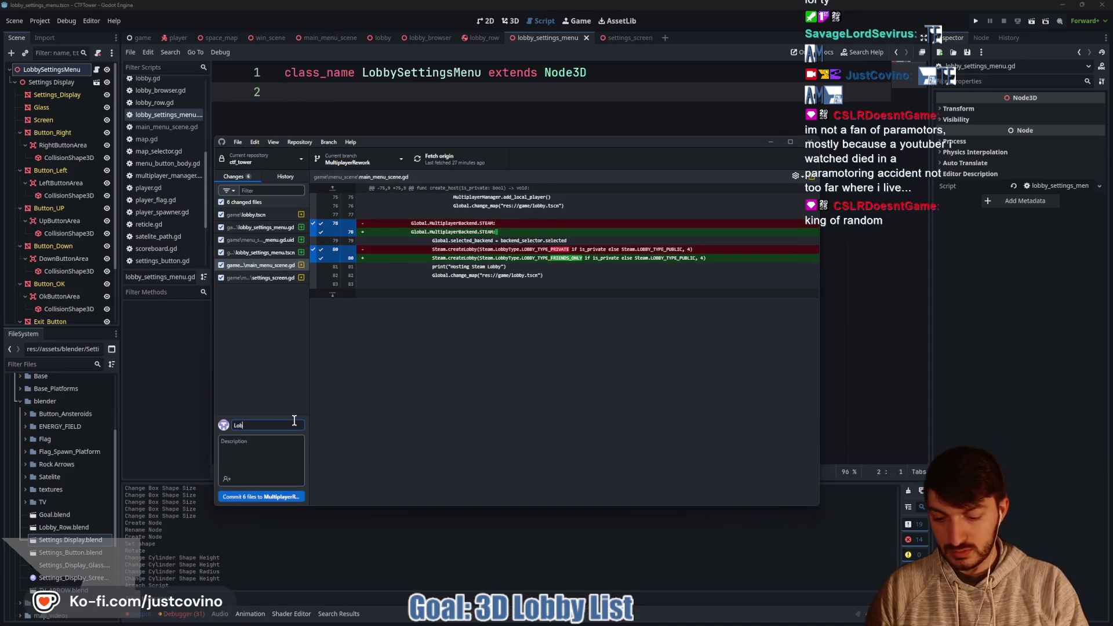
{"action": "type", "text": "bySettings Menu"}
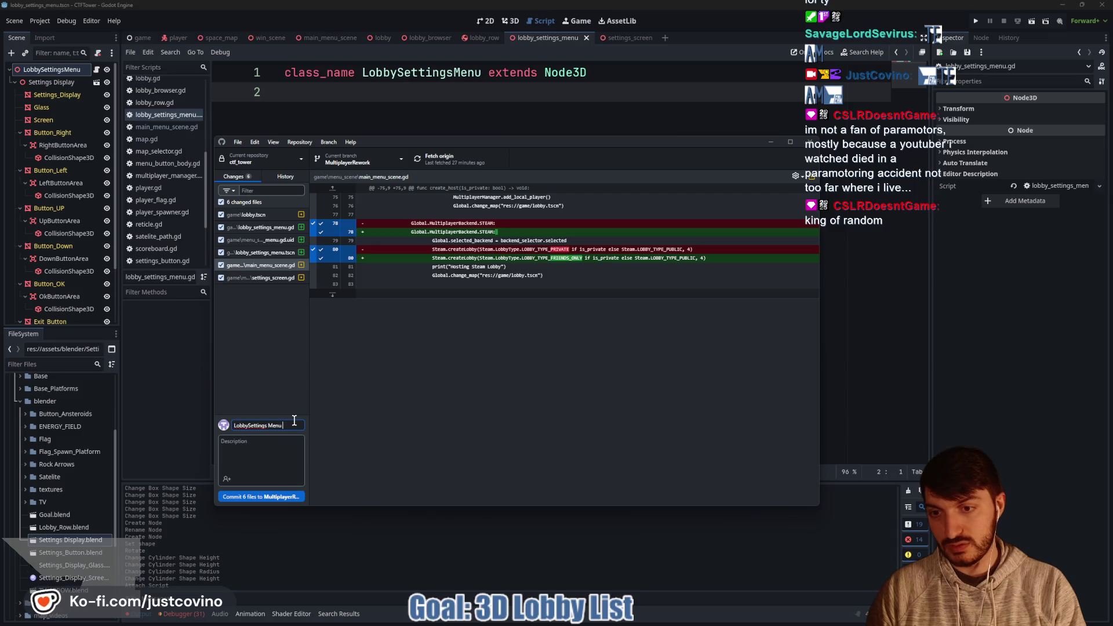
{"action": "type", "text": " Started"}
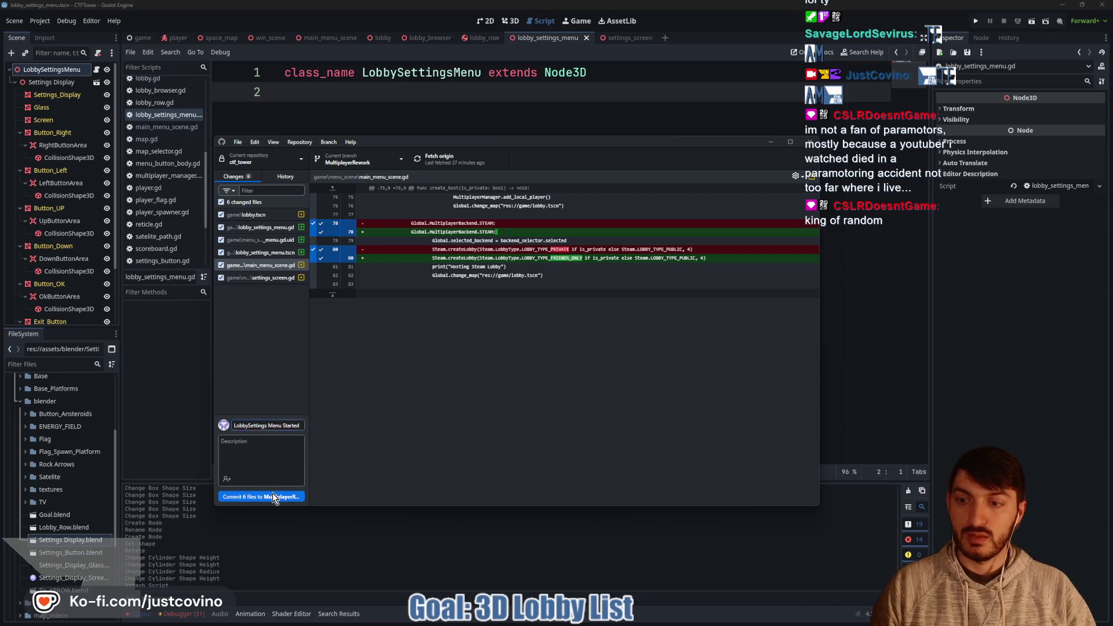
{"action": "left_click", "coordinate": [274, 498]}
{"action": "left_click", "coordinate": [672, 259]}
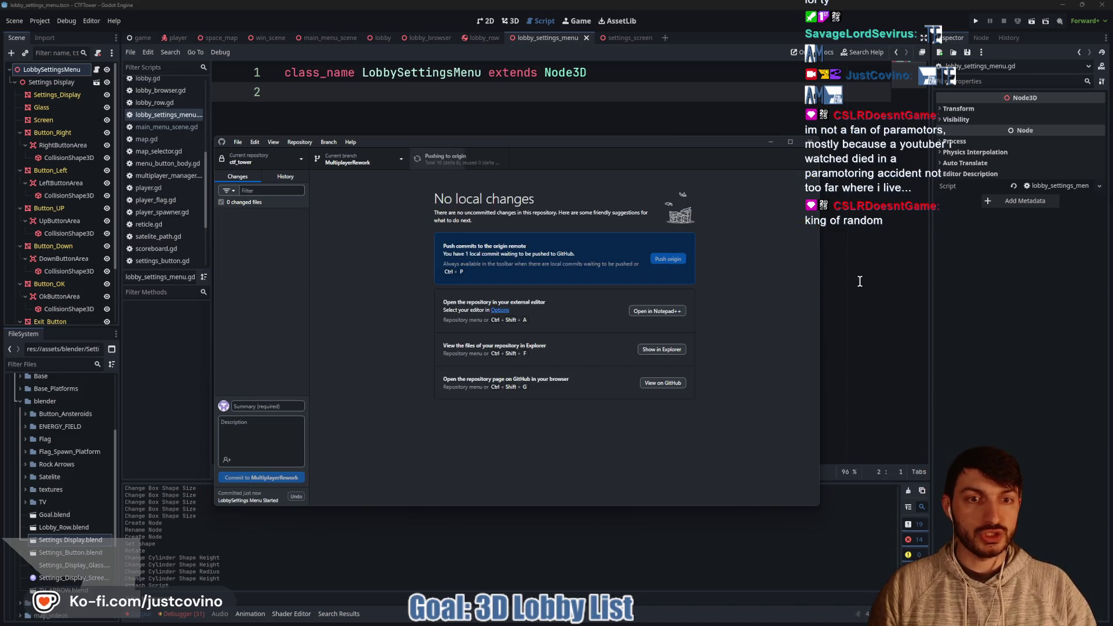